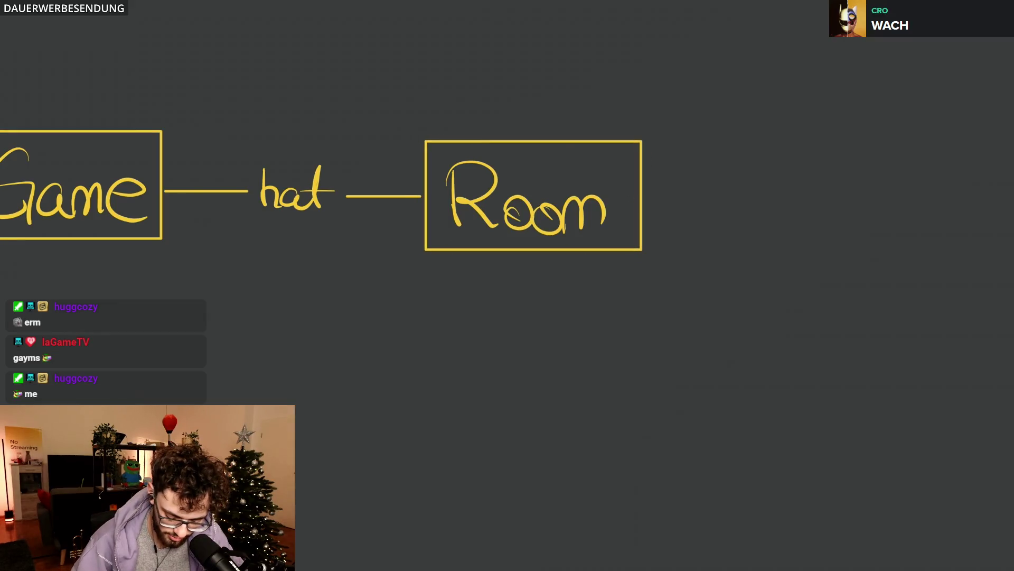
Step: After a few undone trial strokes, write the cardinality n above the line near Room
drag(168, 183, 190, 183)
drag(401, 185, 421, 185)
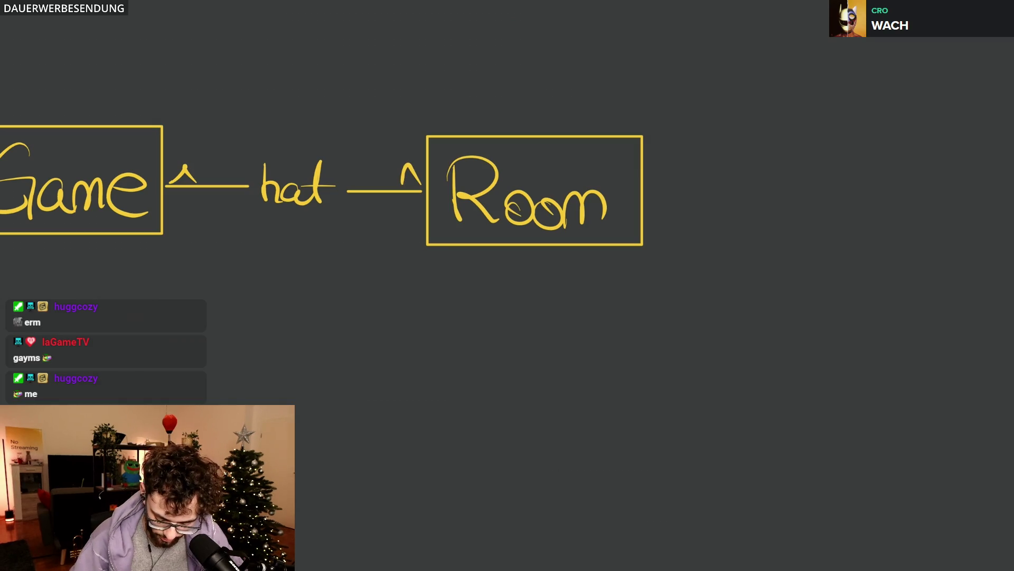
scroll(322, 159, down, 2)
key(ctrl+z)
key(ctrl+z)
drag(395, 131, 407, 131)
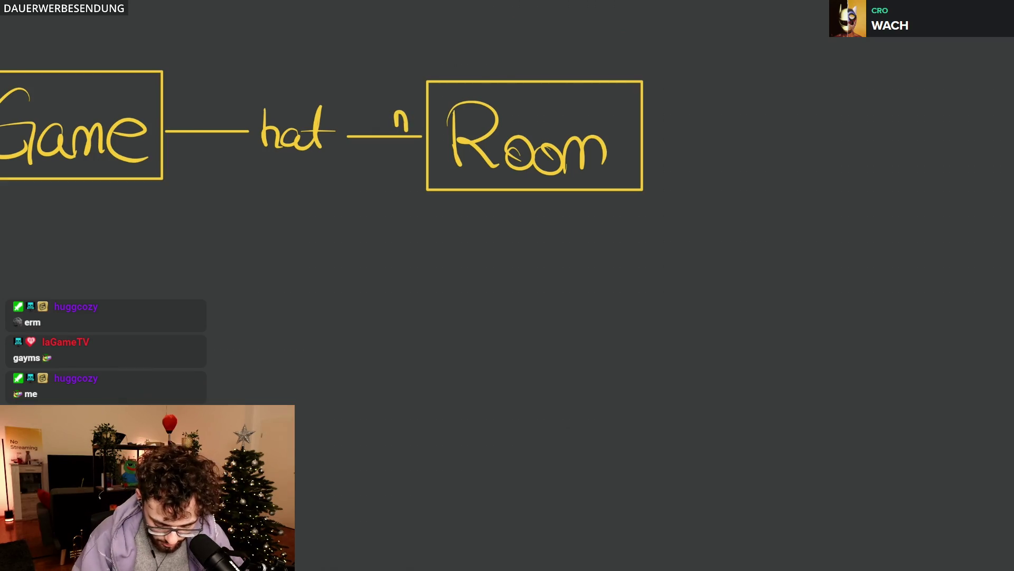
key(ctrl+z)
scroll(453, 111, up, 3)
scroll(452, 111, up, 2)
mouse_move(295, 164)
mouse_down()
mouse_move(300, 131)
mouse_move(346, 169)
mouse_up()
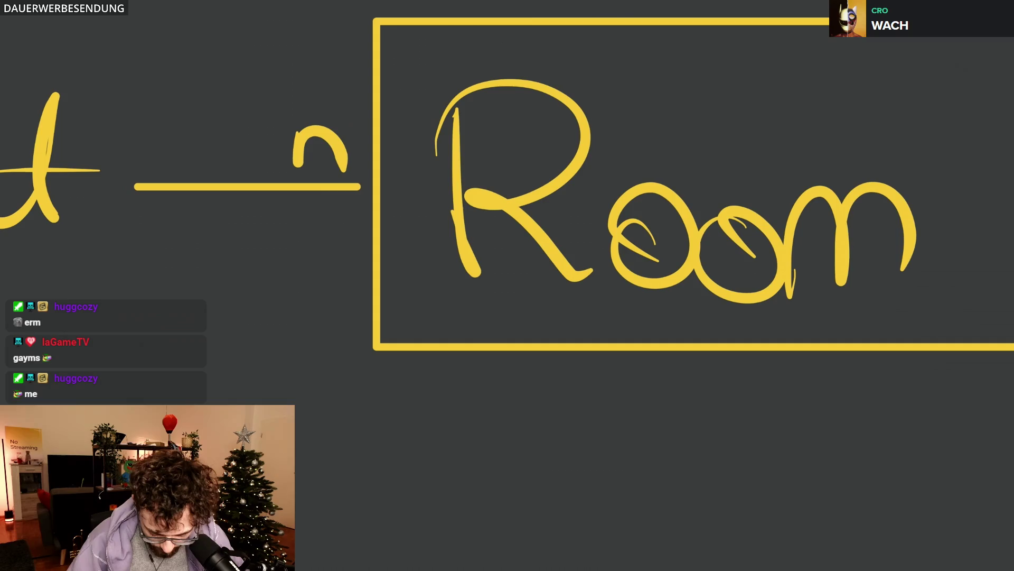
key(ctrl+z)
mouse_move(292, 115)
mouse_down()
mouse_move(295, 163)
mouse_move(347, 167)
mouse_up()
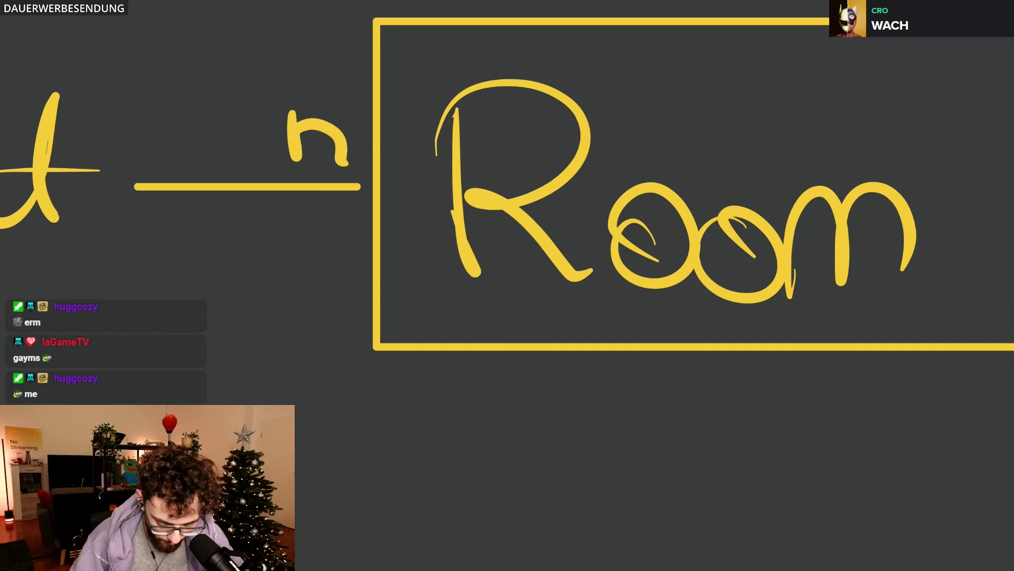
scroll(507, 183, left, 5)
scroll(507, 182, left, 6)
Step: Write the cardinality 1 beside Game and add small marks above the 1 and the n
mouse_move(262, 145)
mouse_down()
mouse_move(300, 96)
mouse_move(321, 157)
mouse_up()
scroll(507, 183, down, 3)
scroll(507, 183, right, 2)
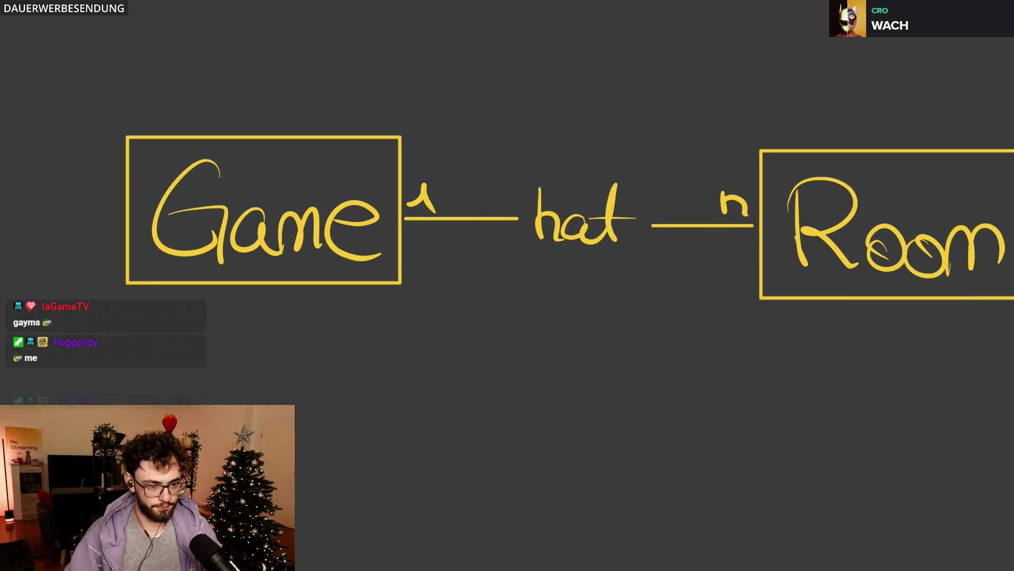
scroll(508, 182, right, 4)
scroll(507, 222, right, 1)
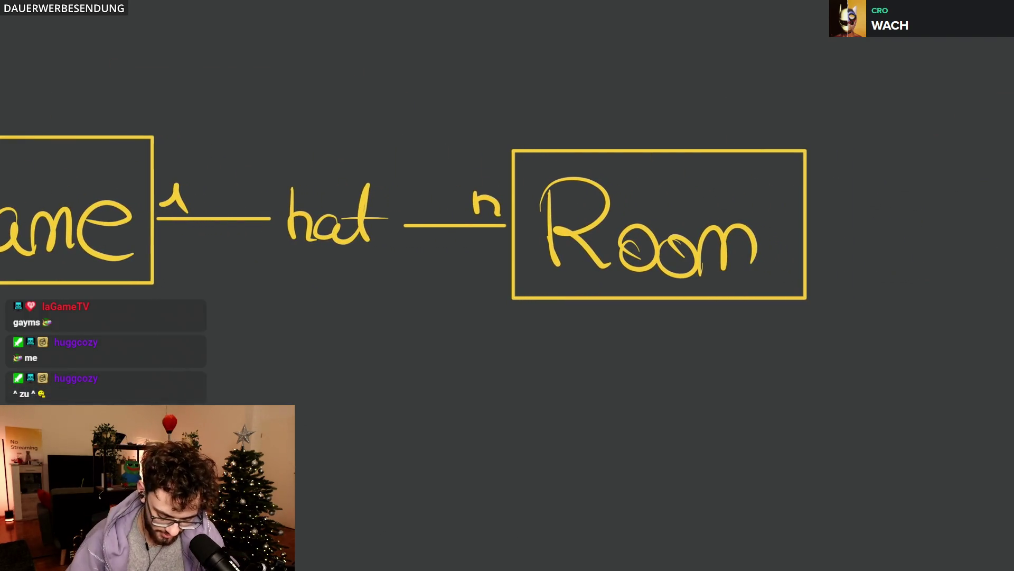
scroll(508, 222, up, 1)
drag(173, 134, 195, 133)
drag(467, 152, 491, 148)
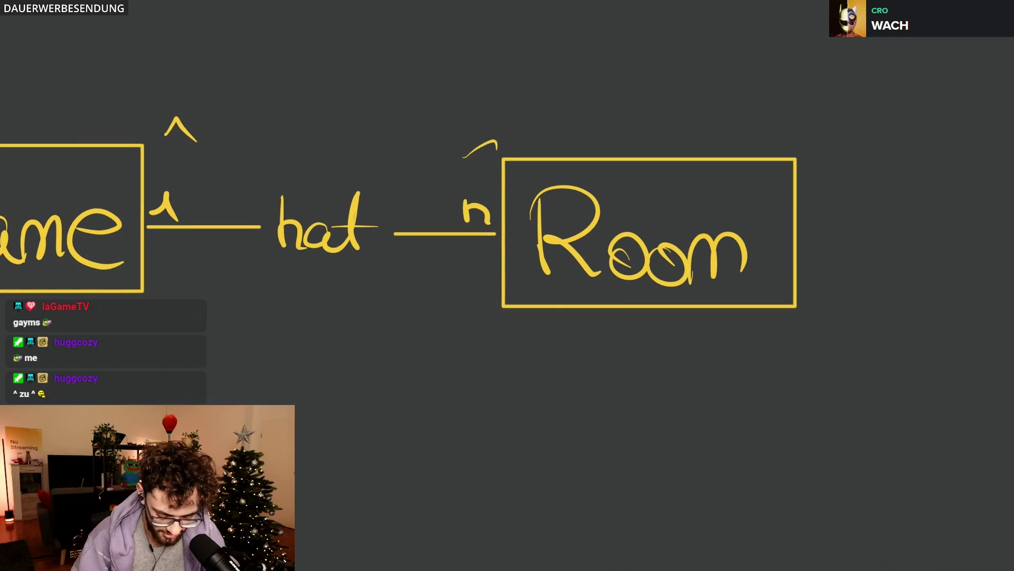
scroll(507, 223, down, 1)
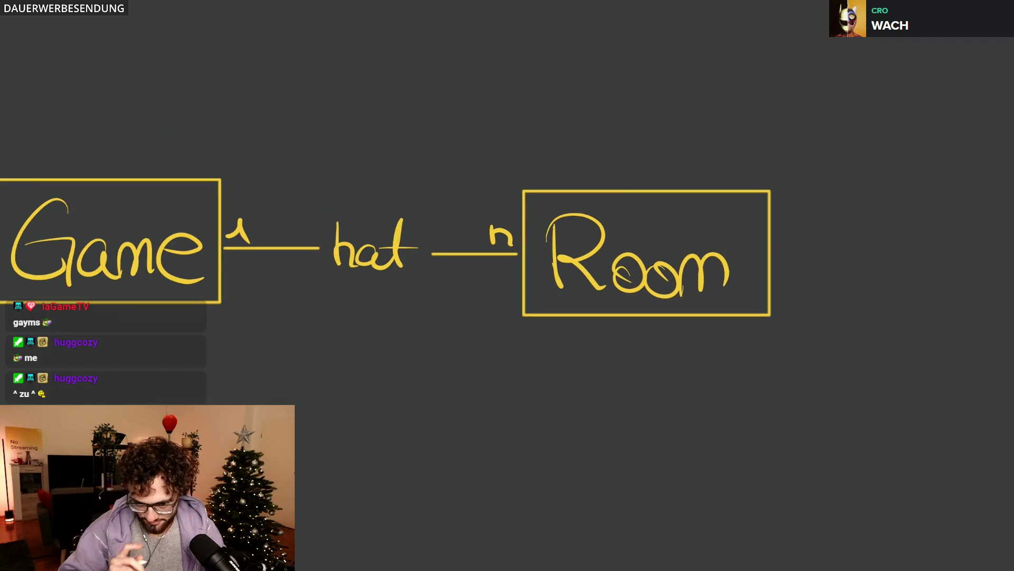
scroll(508, 223, down, 1)
scroll(508, 222, left, 1)
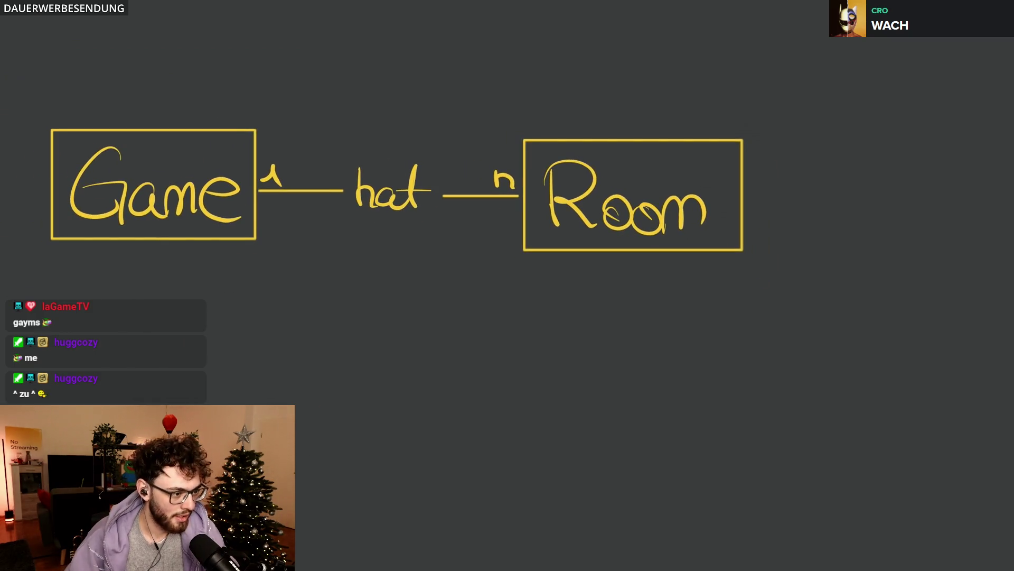
scroll(507, 222, down, 1)
scroll(507, 222, right, 1)
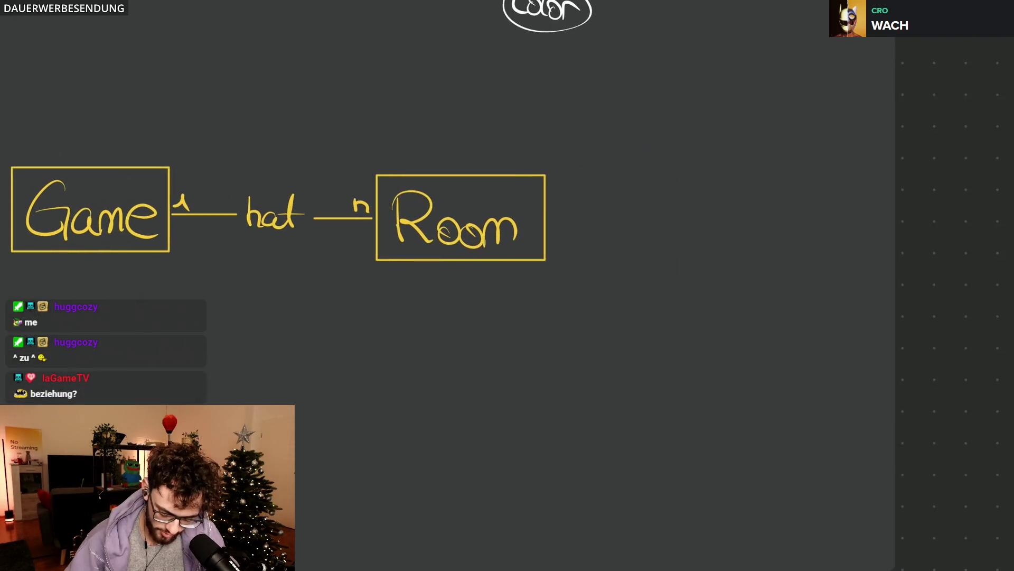
scroll(507, 222, up, 1)
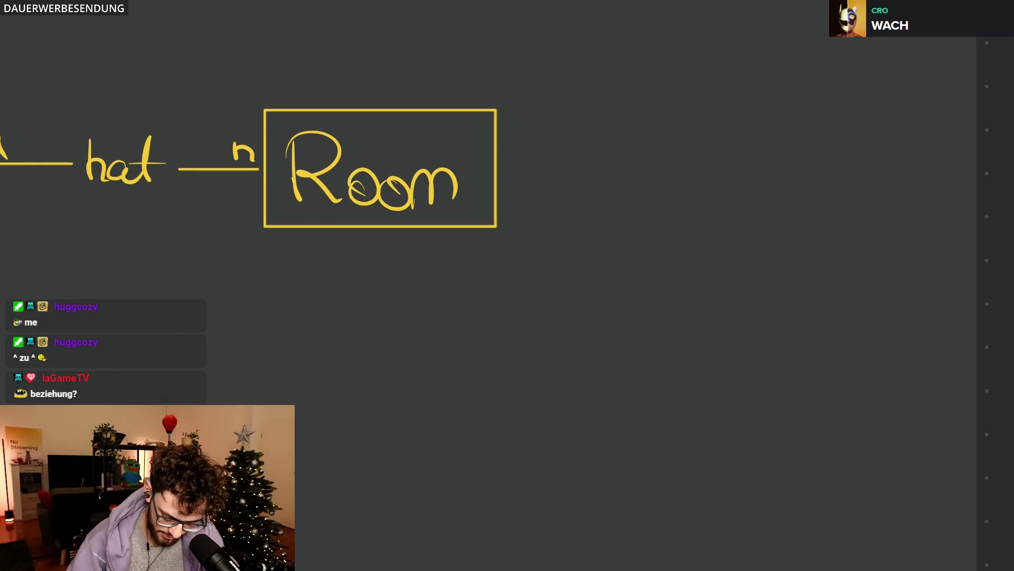
Step: Draw a short vertical connector down from the Room box, undoing the overlong line and a stray P
drag(378, 228, 372, 364)
key(ctrl+z)
drag(377, 229, 376, 297)
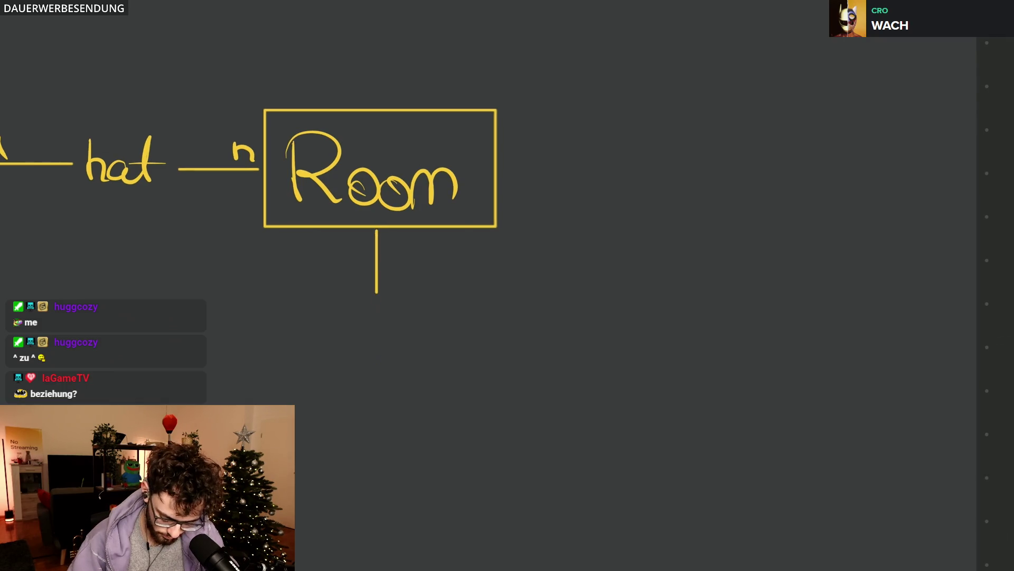
drag(282, 359, 286, 383)
key(ctrl+z)
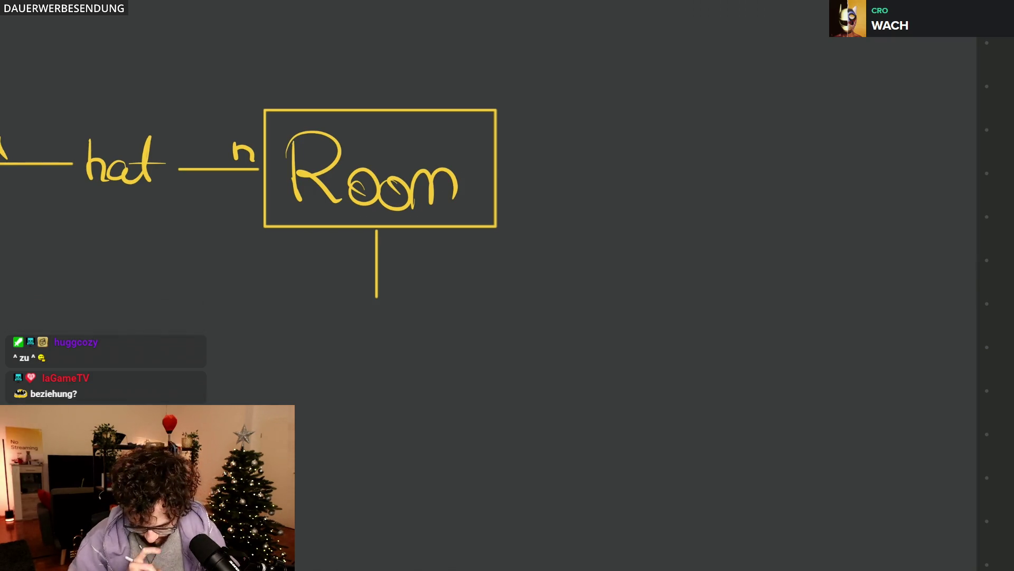
Step: Write hat below the connector and draw a second connector line beneath it
mouse_move(342, 305)
mouse_down()
mouse_move(363, 338)
mouse_move(391, 338)
mouse_up()
drag(399, 300, 405, 336)
drag(345, 306, 344, 283)
drag(370, 348, 368, 380)
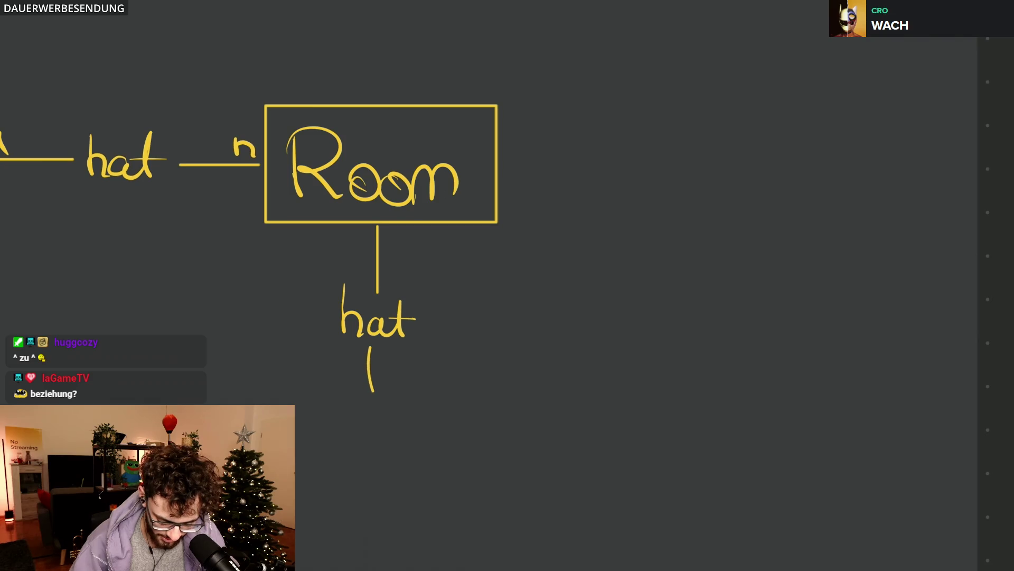
key(ctrl+z)
drag(377, 350, 378, 385)
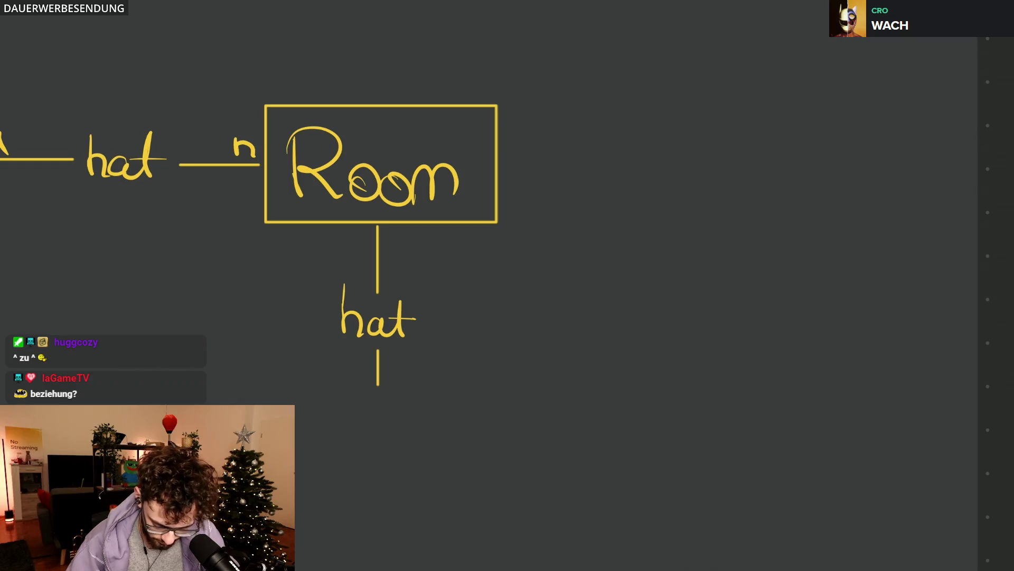
Step: Write Puzzle below the lower connector and draw a box around it
mouse_move(287, 401)
mouse_down()
mouse_move(301, 435)
mouse_move(347, 463)
mouse_move(407, 470)
mouse_up()
mouse_move(403, 420)
mouse_down()
mouse_move(406, 466)
mouse_move(444, 472)
mouse_up()
drag(273, 375, 267, 406)
mouse_move(295, 483)
mouse_down()
mouse_move(370, 399)
mouse_move(292, 393)
mouse_up()
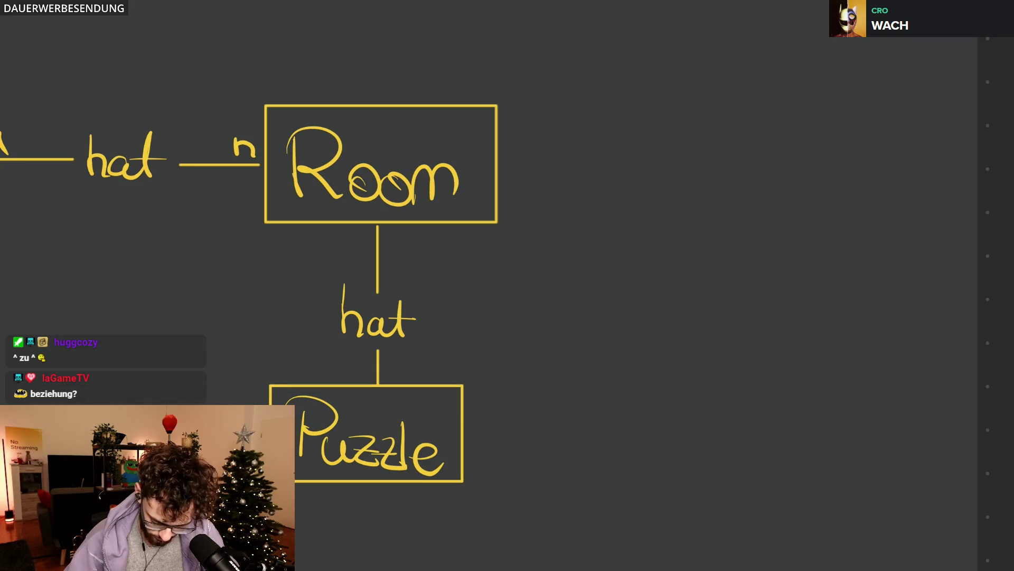
scroll(508, 286, left, 5)
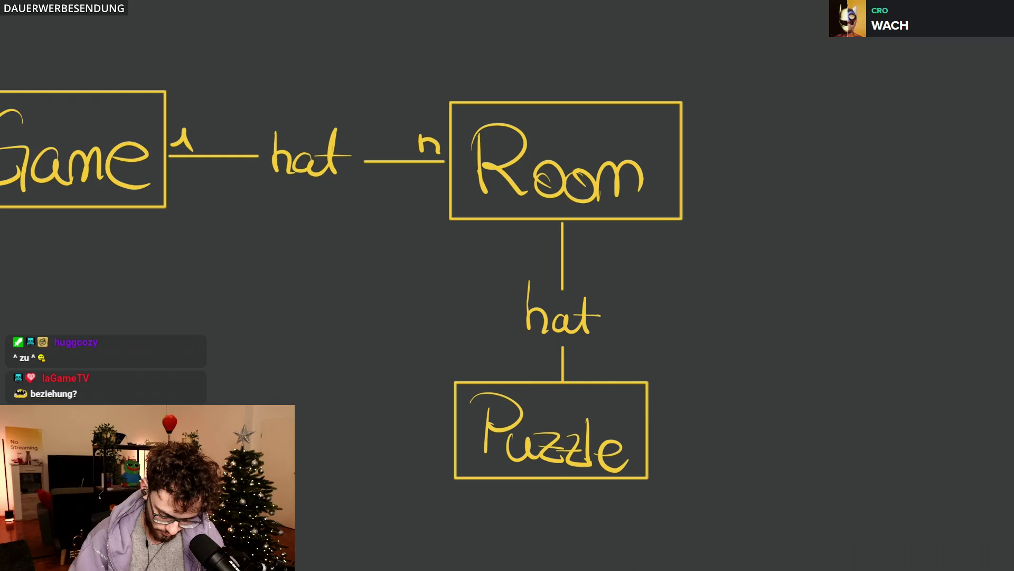
scroll(508, 286, up, 3)
scroll(508, 286, right, 3)
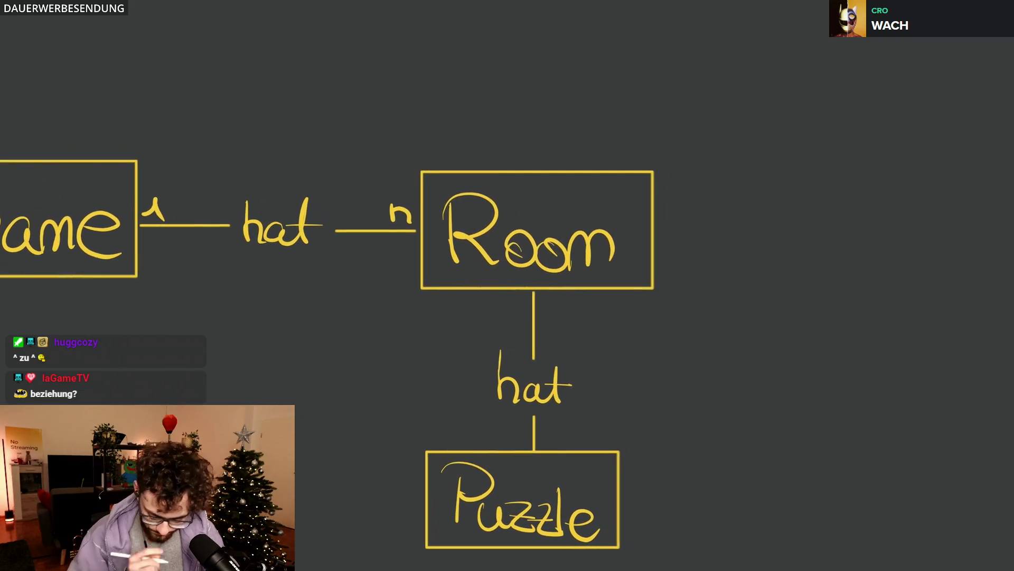
scroll(508, 286, up, 3)
scroll(507, 285, left, 4)
scroll(508, 286, left, 4)
scroll(508, 285, down, 1)
Step: Write hat above the Game box and sketch the line rising toward Player, undoing stray strokes
drag(398, 149, 386, 207)
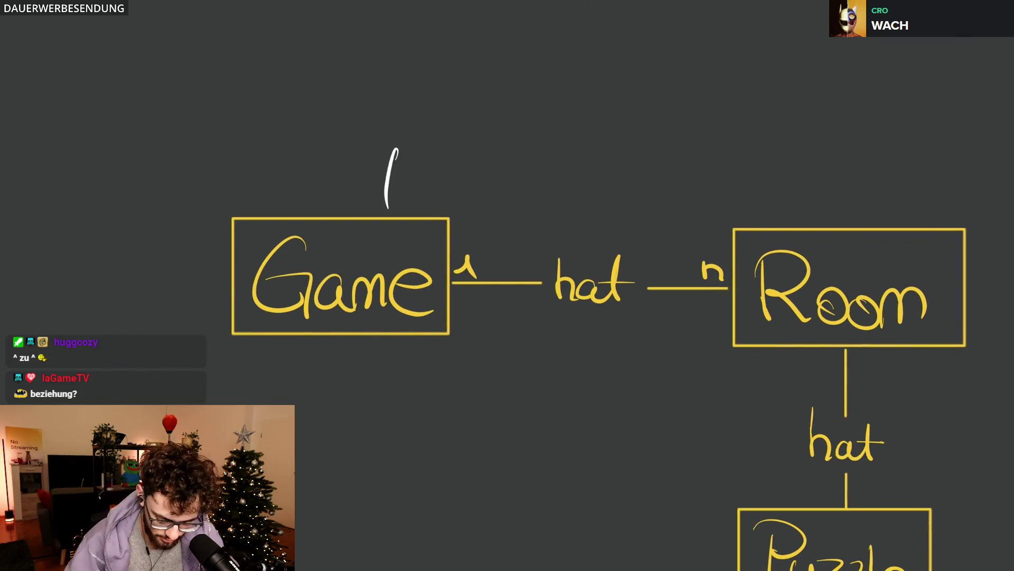
scroll(507, 285, up, 5)
key(ctrl+z)
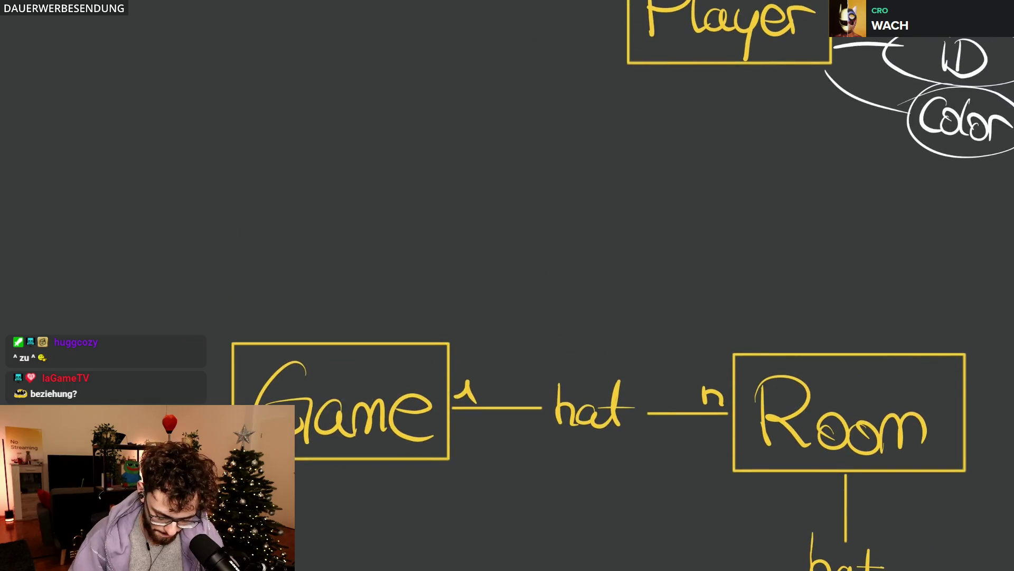
scroll(508, 286, up, 3)
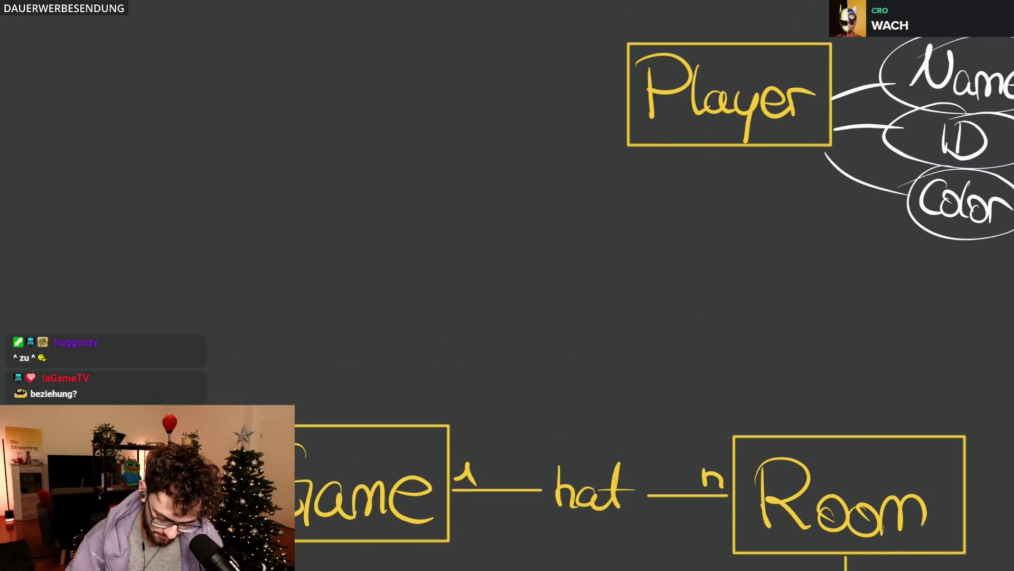
scroll(655, 304, up, 1)
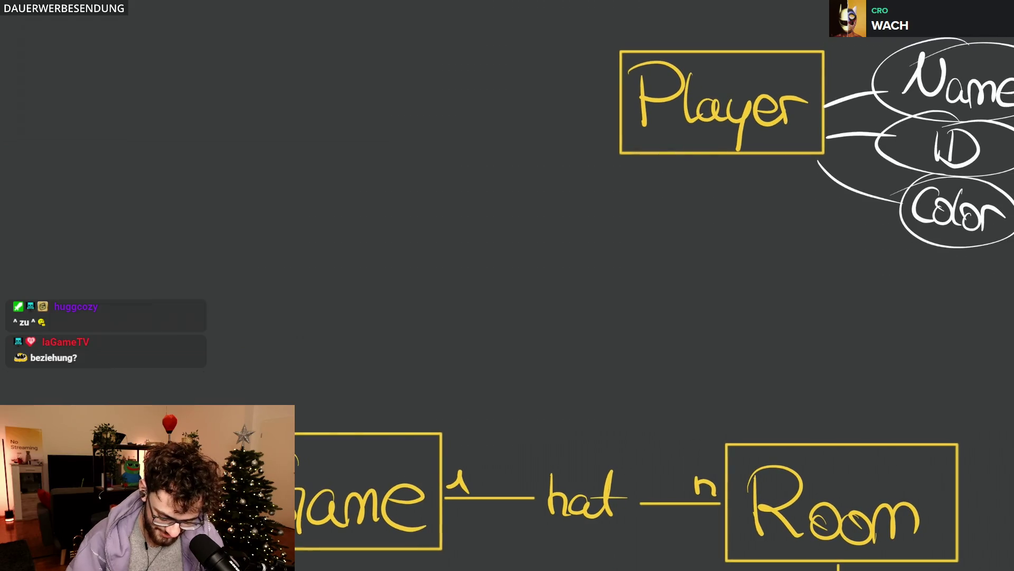
mouse_move(295, 164)
mouse_down()
mouse_move(315, 205)
mouse_move(352, 205)
mouse_move(364, 188)
mouse_up()
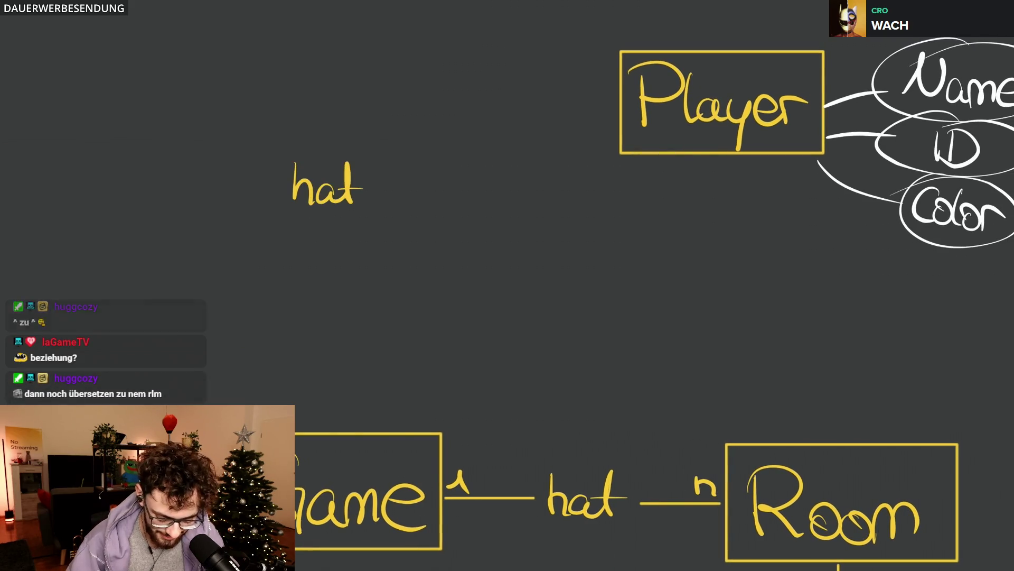
mouse_move(323, 111)
mouse_down()
mouse_move(322, 163)
mouse_move(320, 97)
mouse_move(620, 96)
mouse_up()
key(ctrl+z)
Step: Restore the line linking hat to Player and connect hat straight down to the Game box
drag(322, 219, 322, 412)
key(ctrl+z)
key(ctrl+z)
key(ctrl+y)
drag(322, 219, 322, 440)
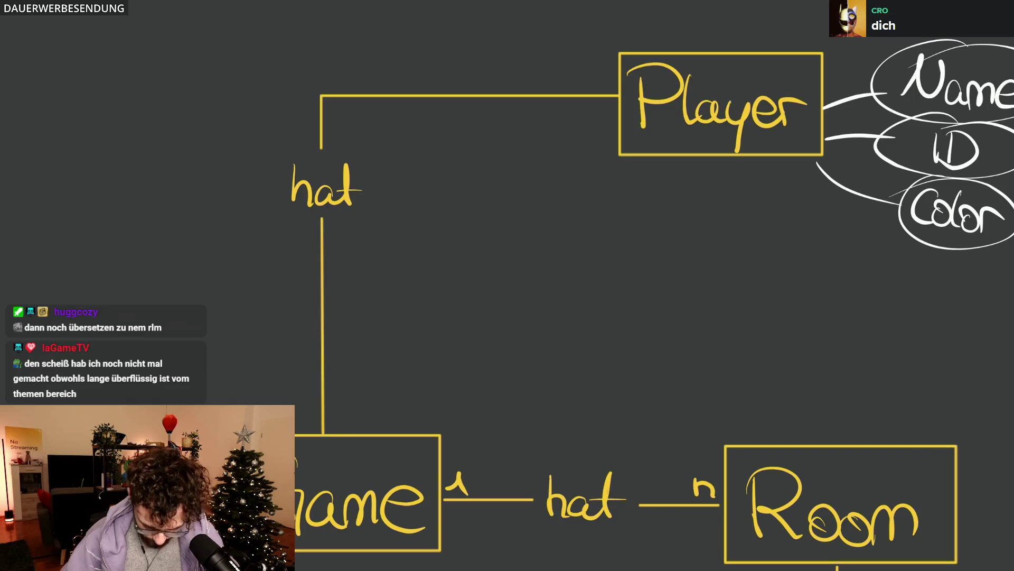
scroll(508, 285, down, 5)
scroll(508, 286, down, 1)
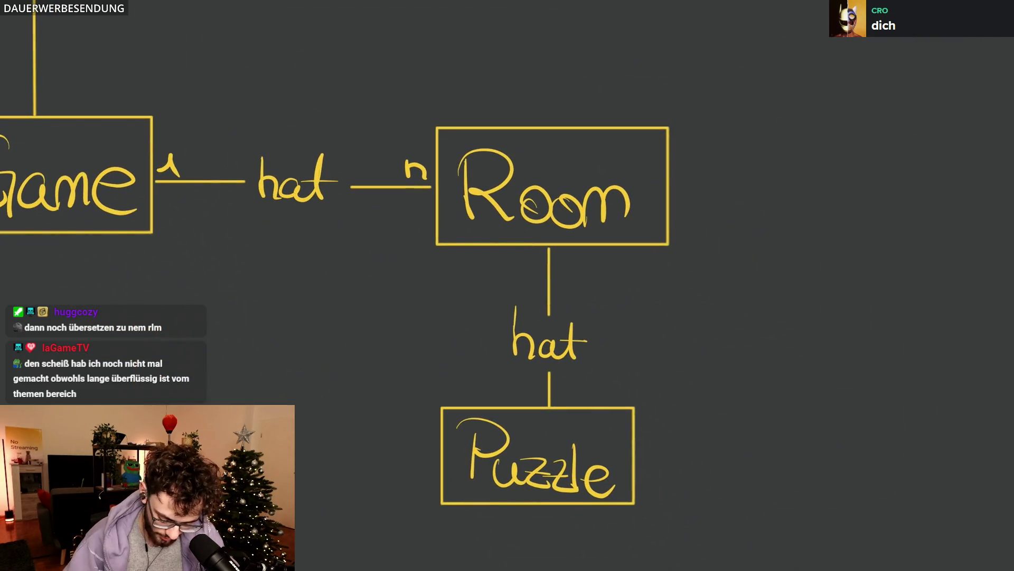
scroll(507, 285, up, 1)
drag(544, 271, 561, 287)
drag(546, 416, 562, 416)
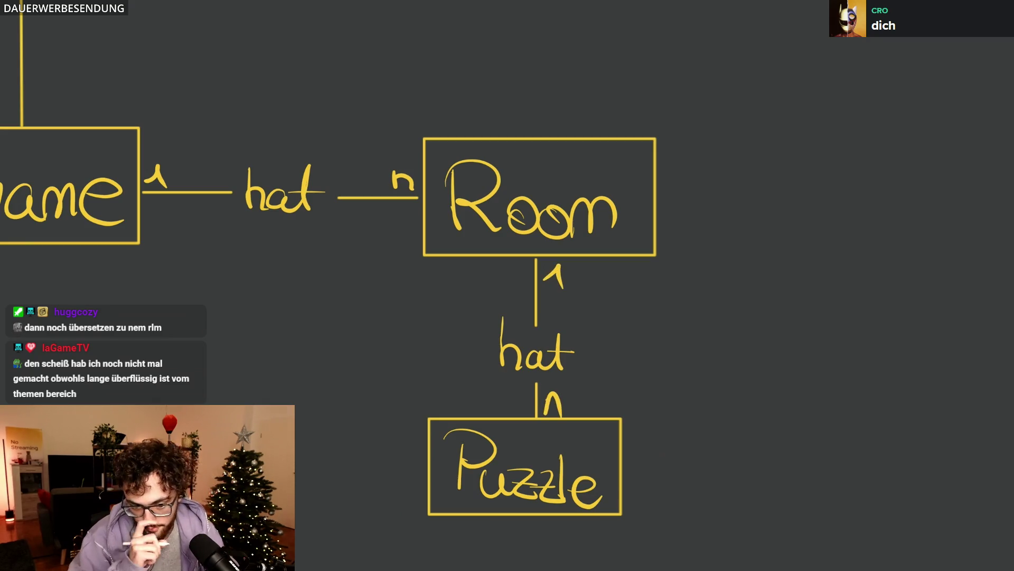
scroll(507, 285, down, 2)
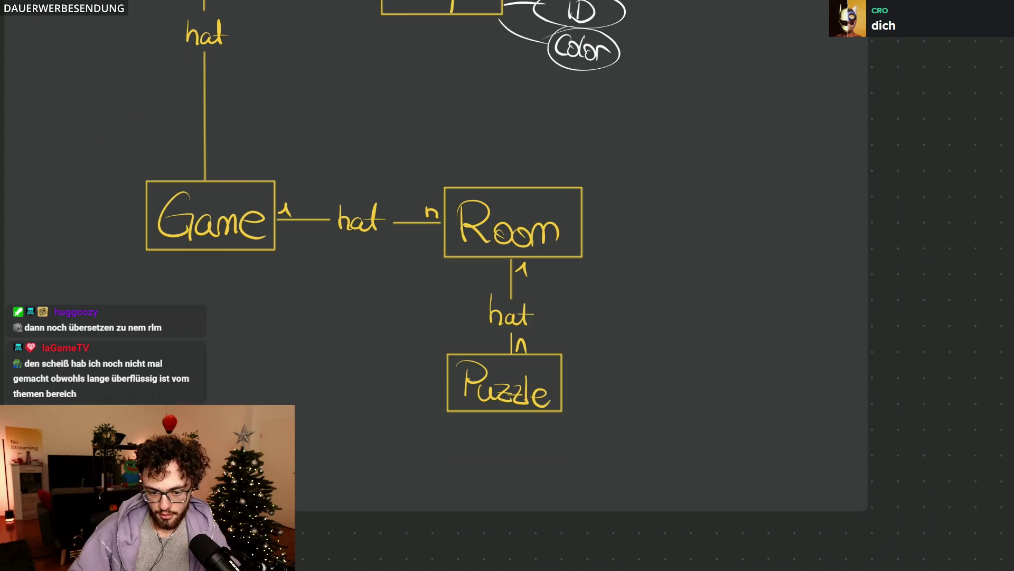
scroll(508, 285, down, 2)
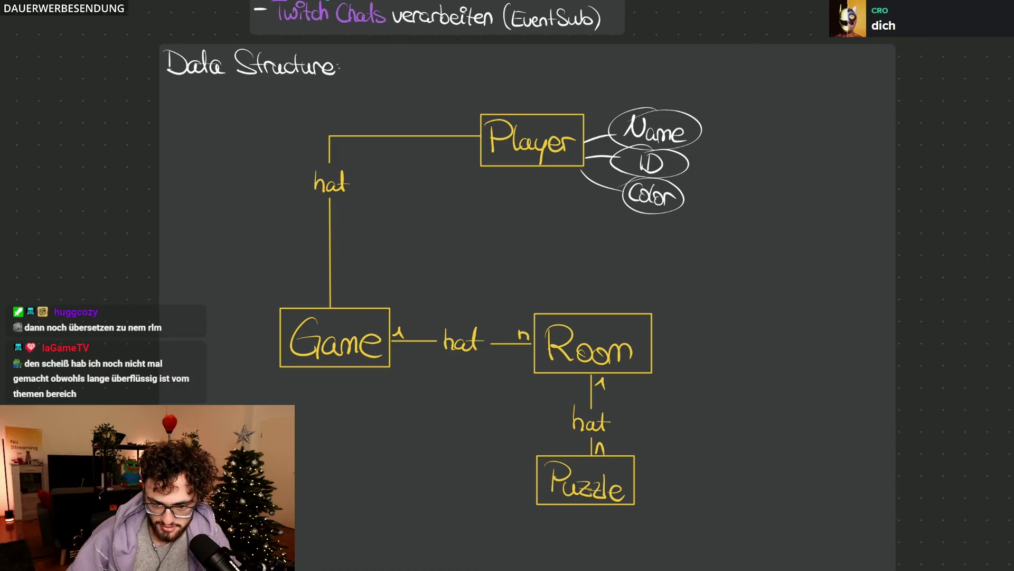
scroll(366, 211, up, 3)
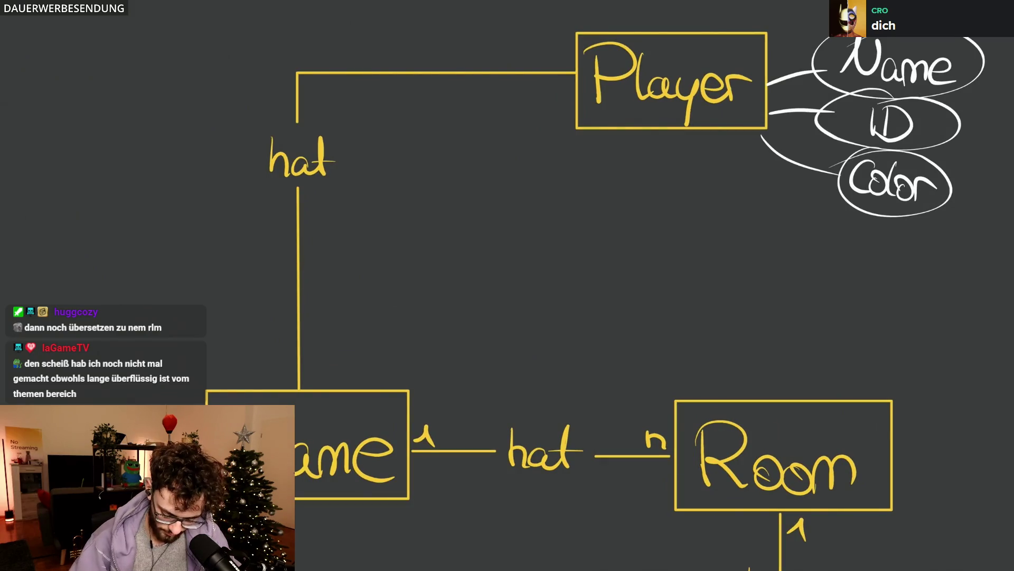
Step: Mark the Player–Game link with n at the Game end and m at the Player end
mouse_move(305, 385)
mouse_down()
mouse_move(312, 363)
mouse_move(320, 384)
mouse_move(316, 361)
mouse_move(328, 386)
mouse_up()
key(ctrl+z)
drag(539, 96, 566, 100)
scroll(558, 267, down, 2)
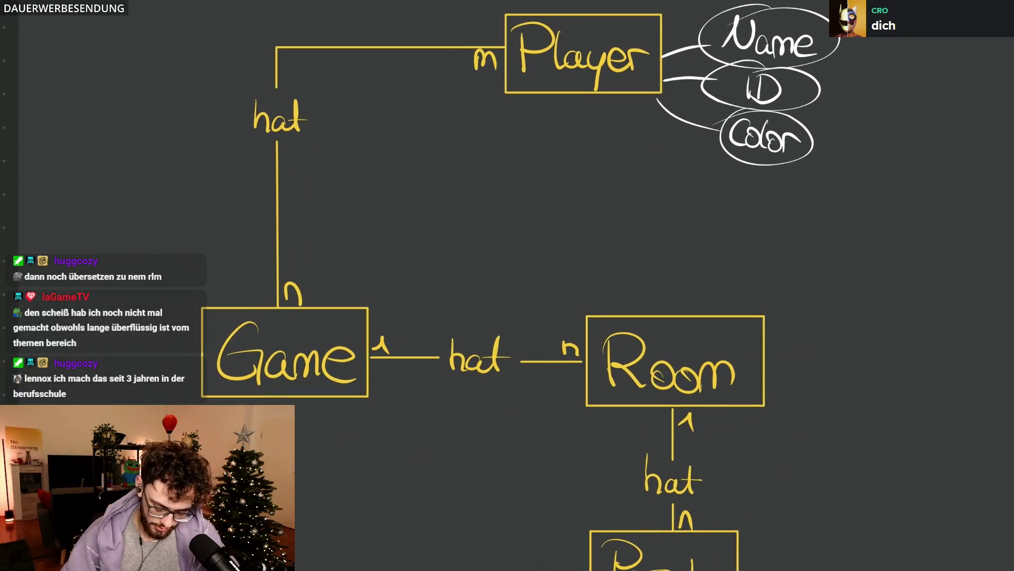
scroll(507, 238, up, 2)
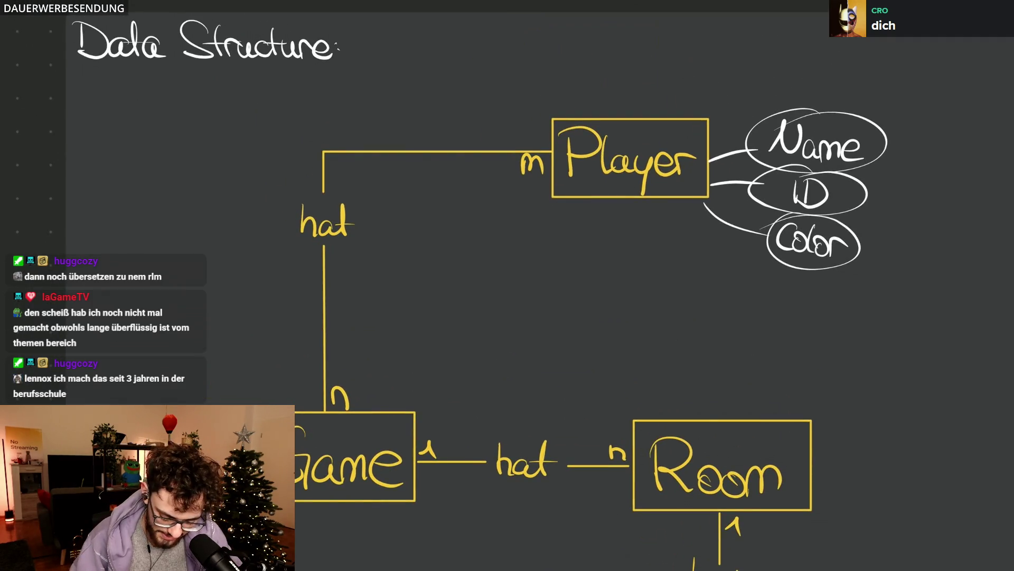
Step: Move the Color attribute beside the Player–Game hat label, then try shifting the whole diagram and undo it
drag(760, 210, 764, 214)
mouse_move(816, 242)
mouse_down()
mouse_move(487, 276)
mouse_move(465, 253)
mouse_move(462, 264)
mouse_up()
key(Escape)
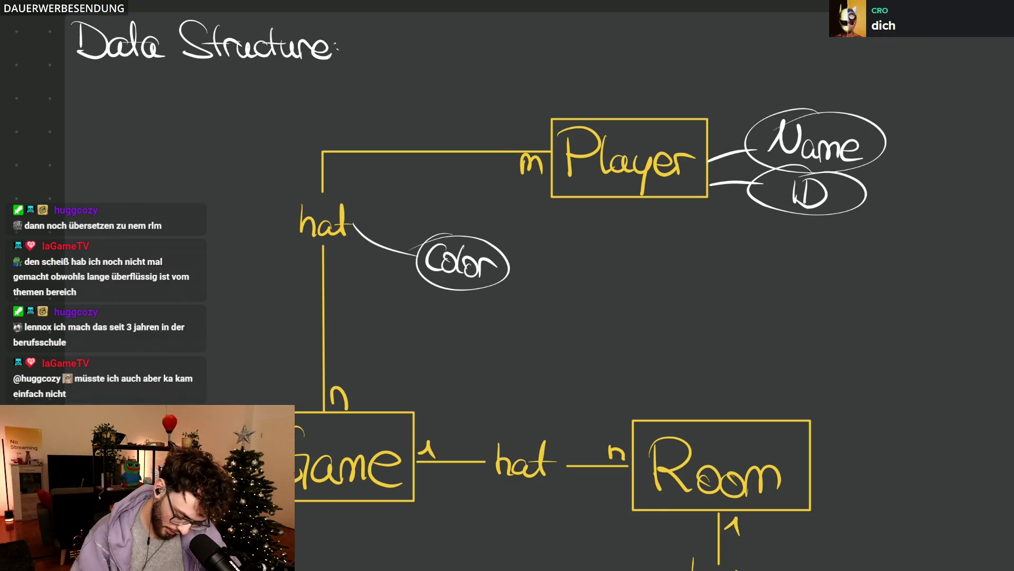
key(ctrl+a)
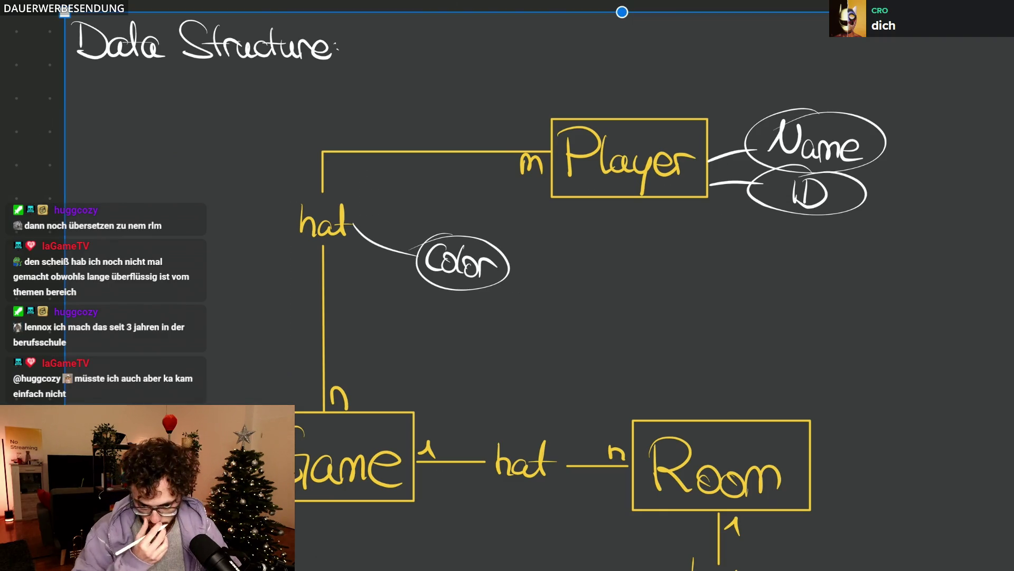
drag(622, 318, 646, 229)
key(Escape)
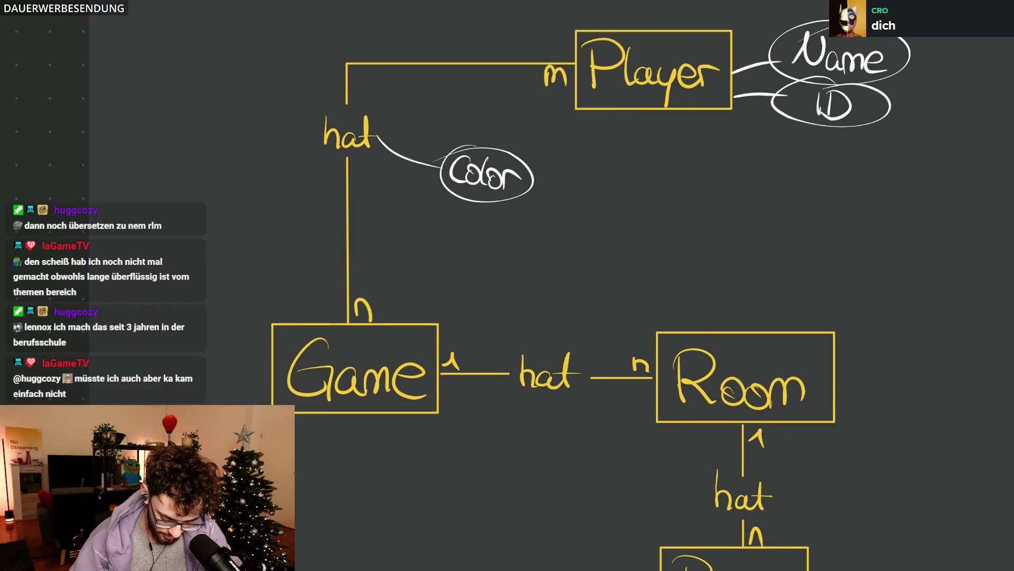
key(ctrl+z)
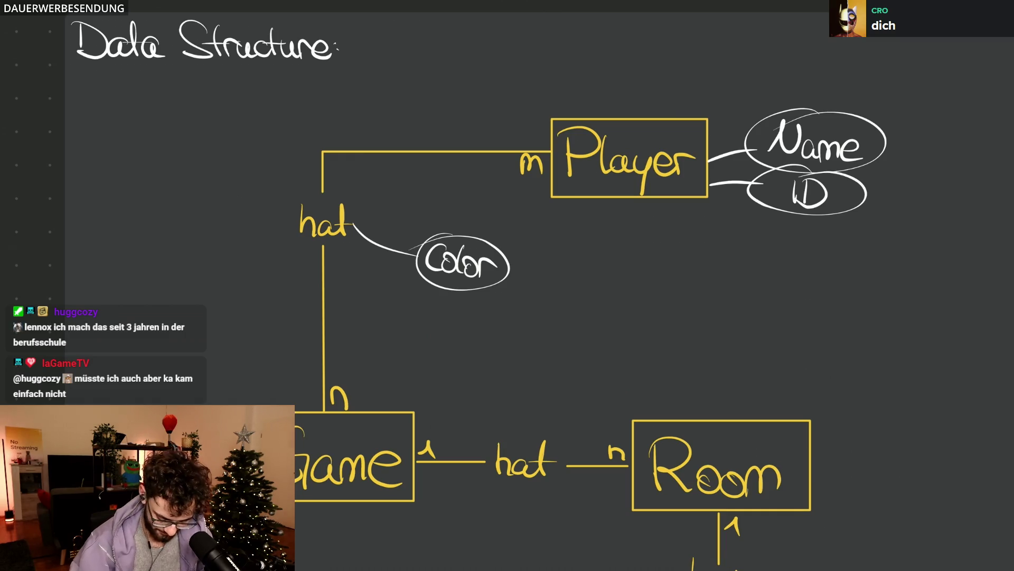
scroll(508, 238, down, 3)
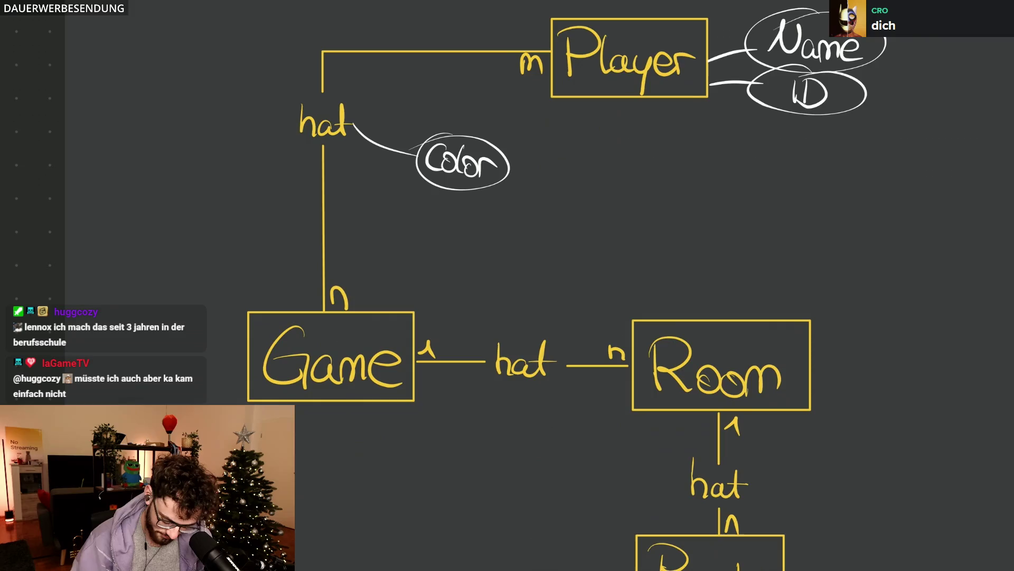
scroll(452, 76, up, 5)
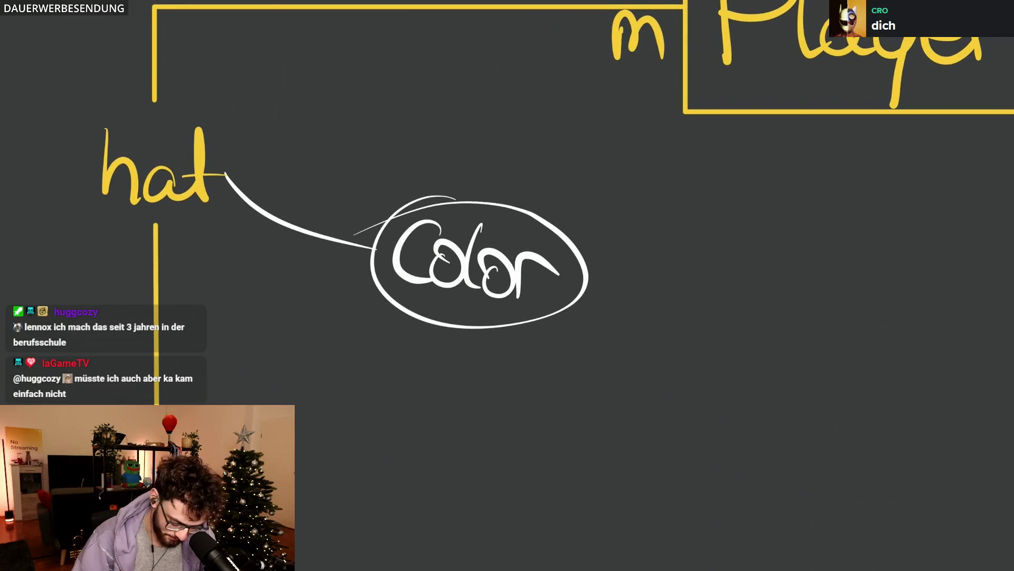
Step: Nudge the Color ellipse up toward its hat label and scale it down
drag(609, 299, 448, 192)
drag(479, 261, 496, 214)
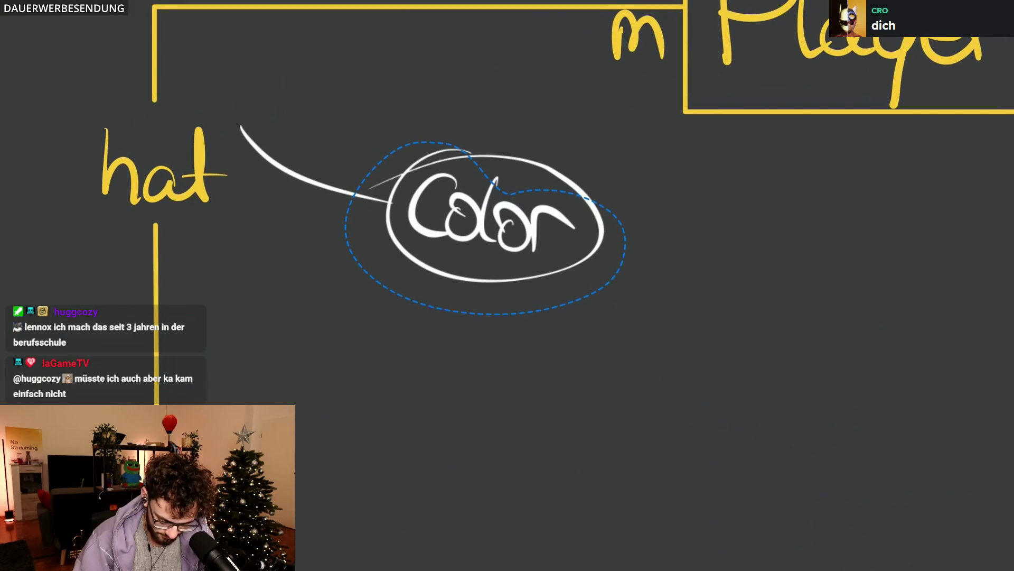
drag(618, 109, 523, 143)
key(Escape)
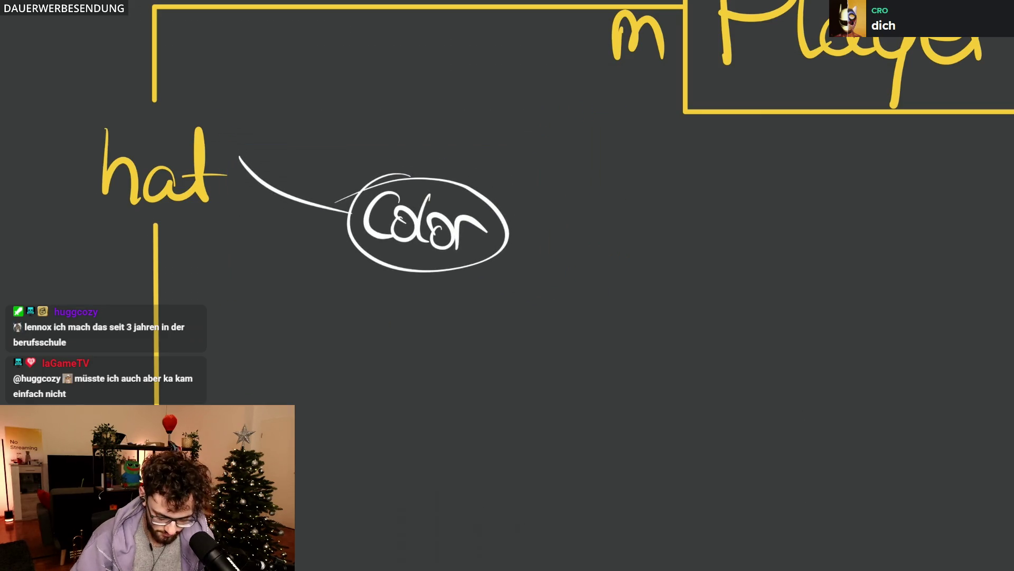
scroll(714, 352, down, 2)
scroll(698, 328, down, 3)
scroll(800, 272, up, 4)
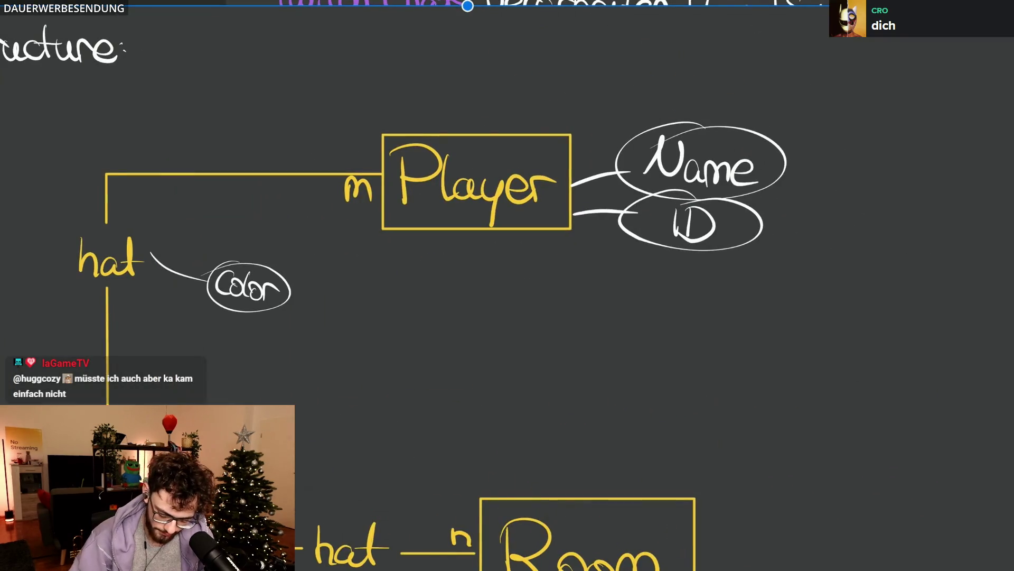
scroll(508, 207, left, 5)
scroll(507, 206, up, 1)
scroll(507, 286, right, 4)
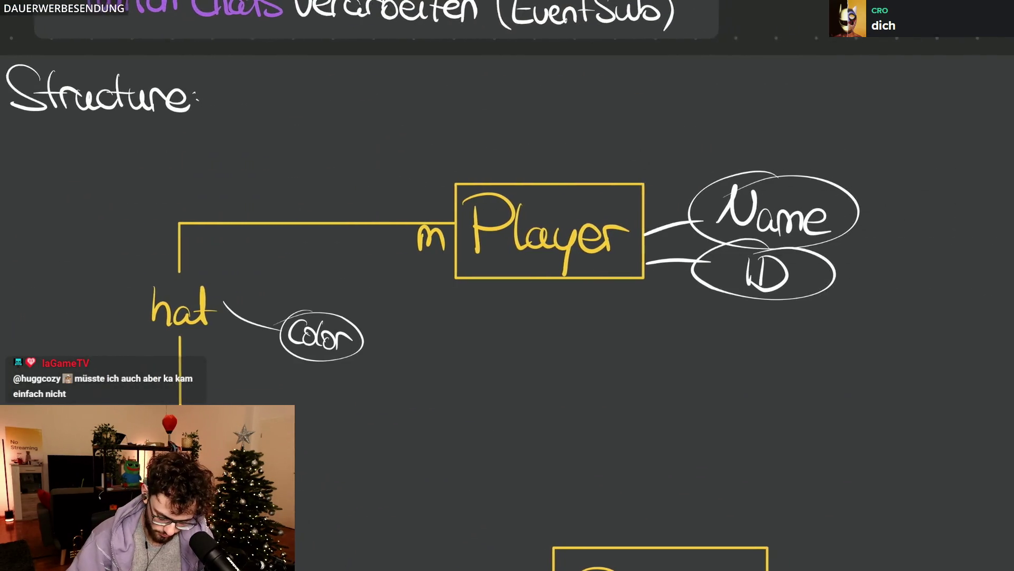
Step: Shrink the Name and ID ovals beside Player and deselect them
drag(698, 167, 792, 171)
drag(717, 169, 761, 186)
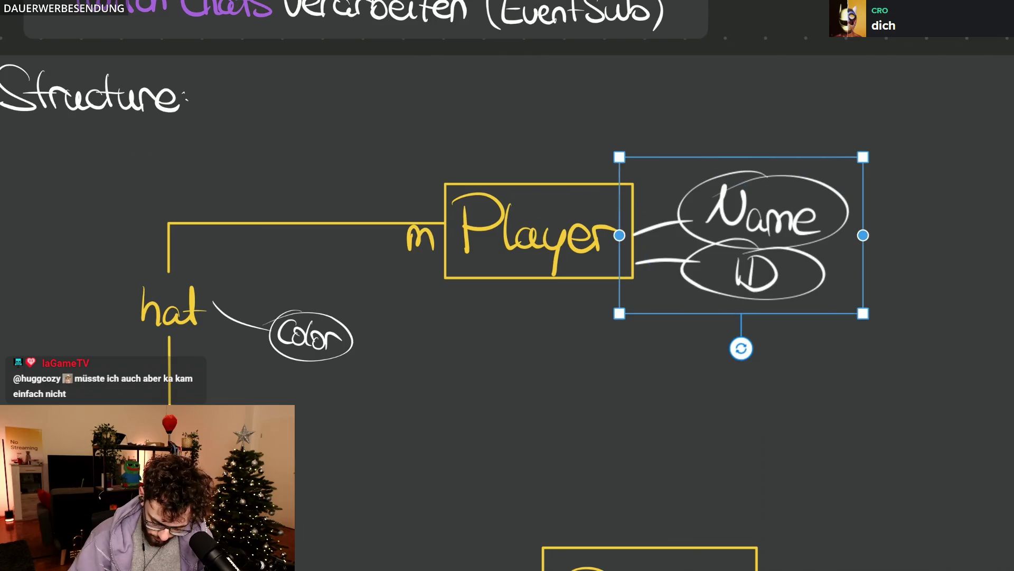
drag(862, 313, 804, 277)
click(531, 54)
scroll(507, 286, down, 3)
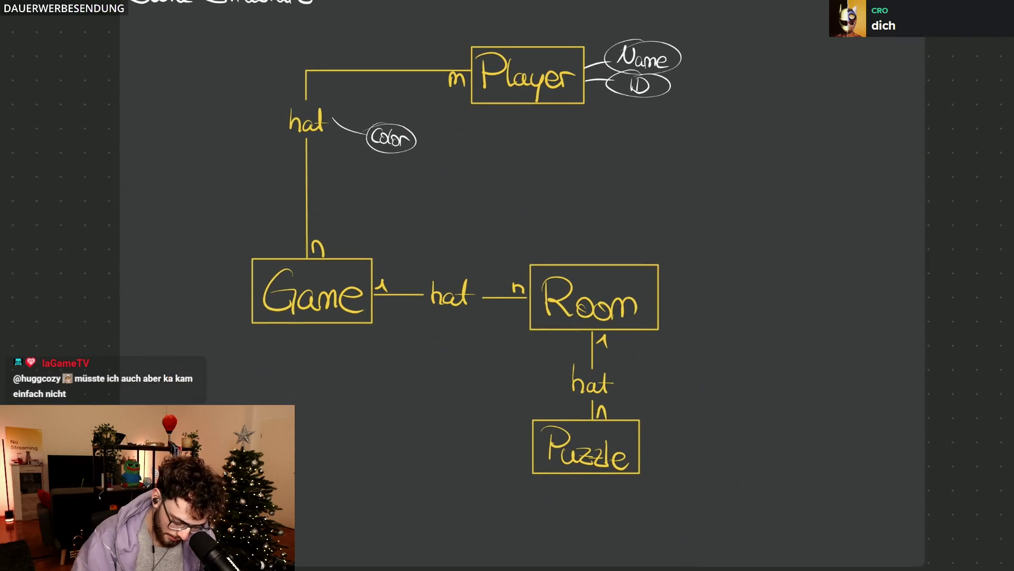
scroll(751, 240, up, 3)
scroll(752, 240, up, 2)
scroll(507, 286, left, 3)
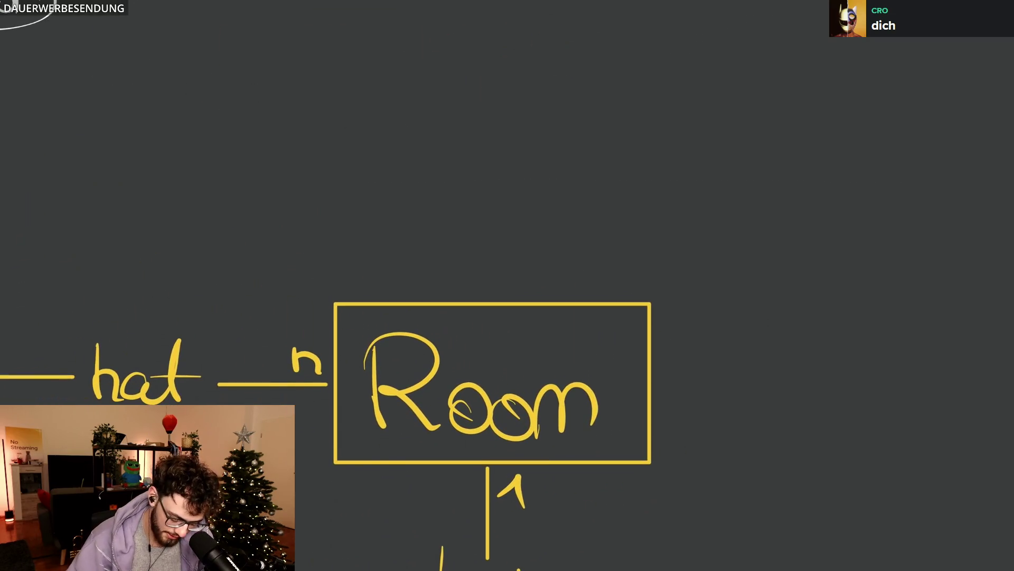
scroll(507, 286, up, 2)
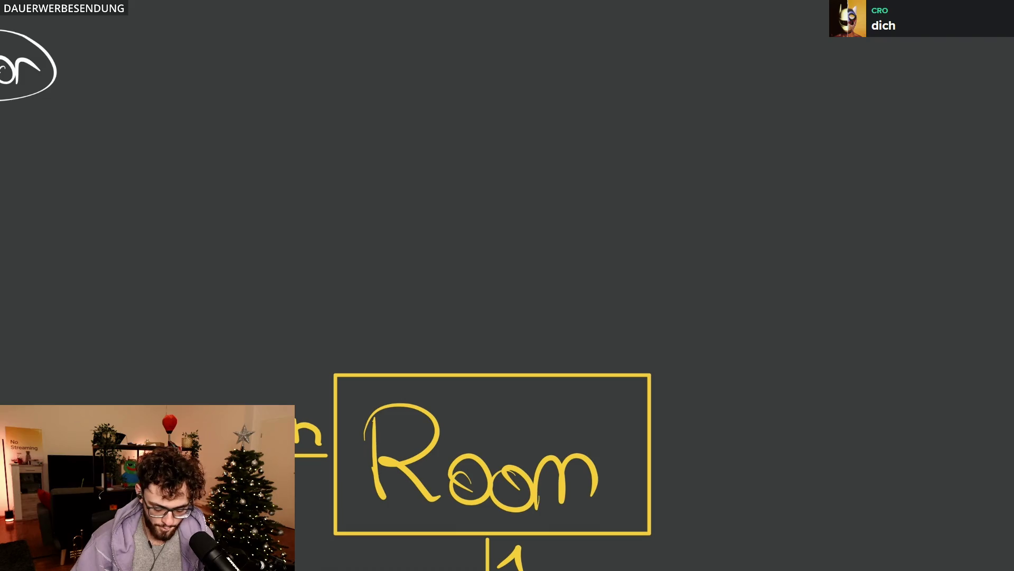
scroll(508, 285, down, 3)
scroll(507, 286, down, 2)
scroll(507, 286, right, 3)
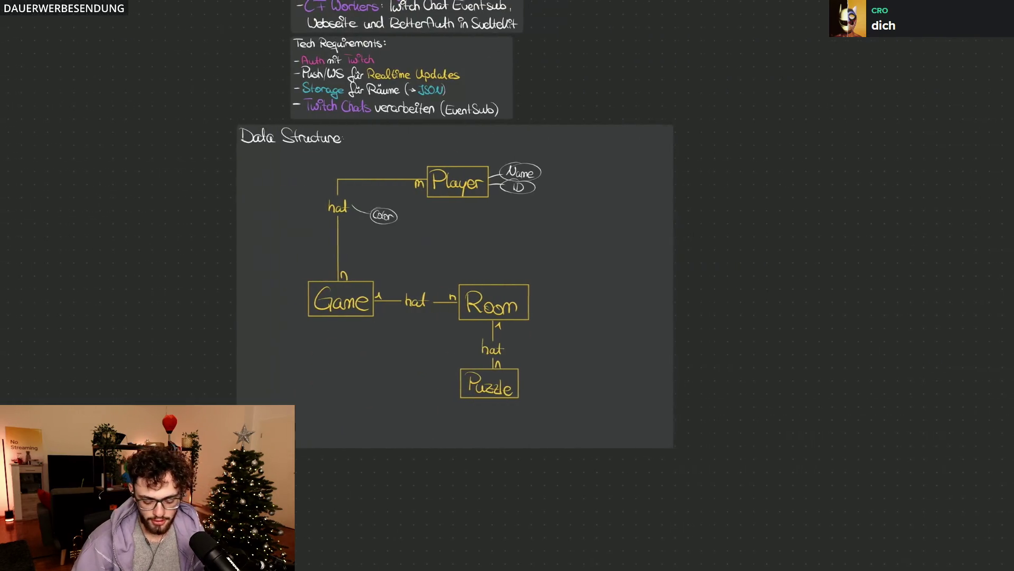
scroll(508, 285, right, 2)
scroll(240, 398, up, 5)
scroll(507, 285, down, 1)
drag(413, 102, 342, 199)
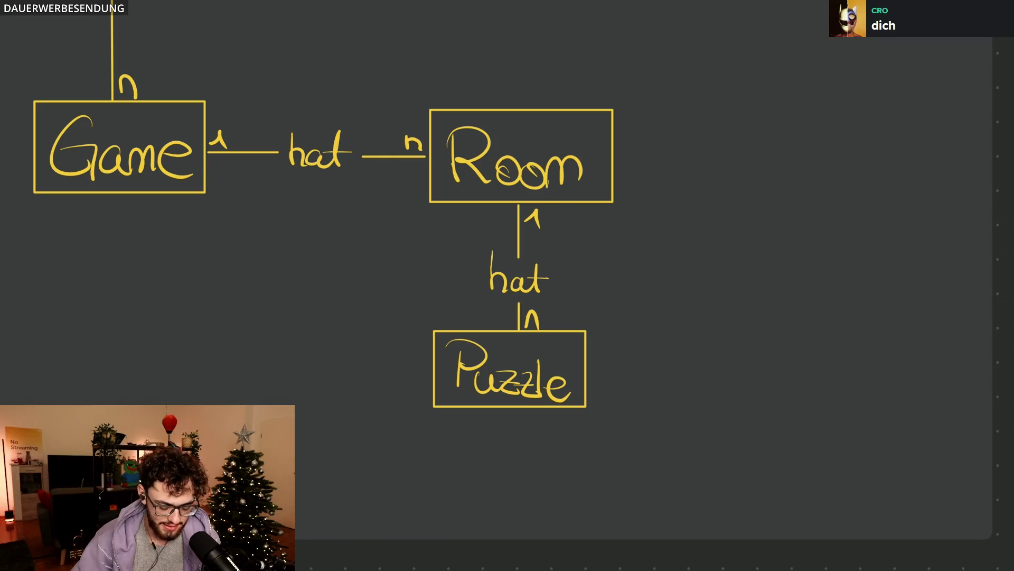
scroll(333, 278, up, 4)
scroll(332, 278, down, 2)
scroll(467, 286, right, 2)
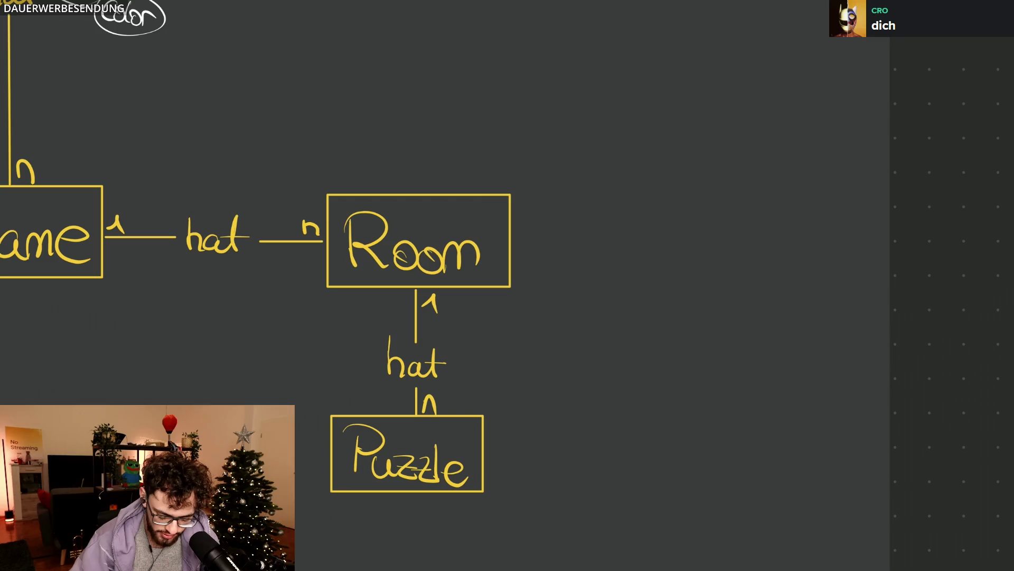
drag(545, 142, 576, 120)
drag(555, 117, 571, 148)
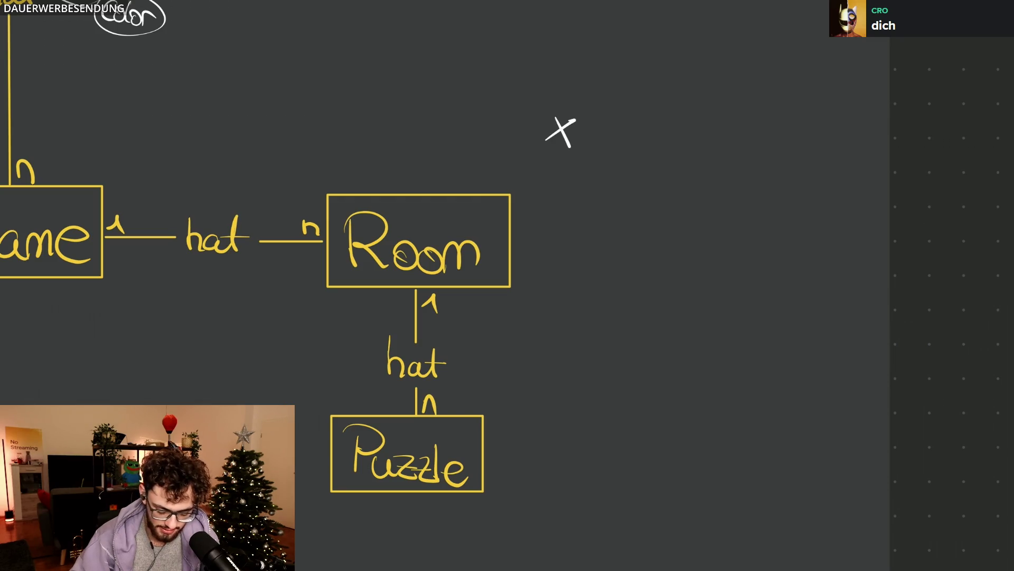
drag(655, 113, 651, 117)
mouse_move(552, 174)
mouse_down()
mouse_move(573, 173)
mouse_move(563, 207)
mouse_up()
drag(589, 184, 609, 174)
mouse_move(651, 168)
mouse_down()
mouse_move(651, 201)
mouse_move(650, 165)
mouse_up()
mouse_move(449, 172)
mouse_down()
mouse_move(545, 217)
mouse_move(324, 208)
mouse_up()
key(ctrl+z)
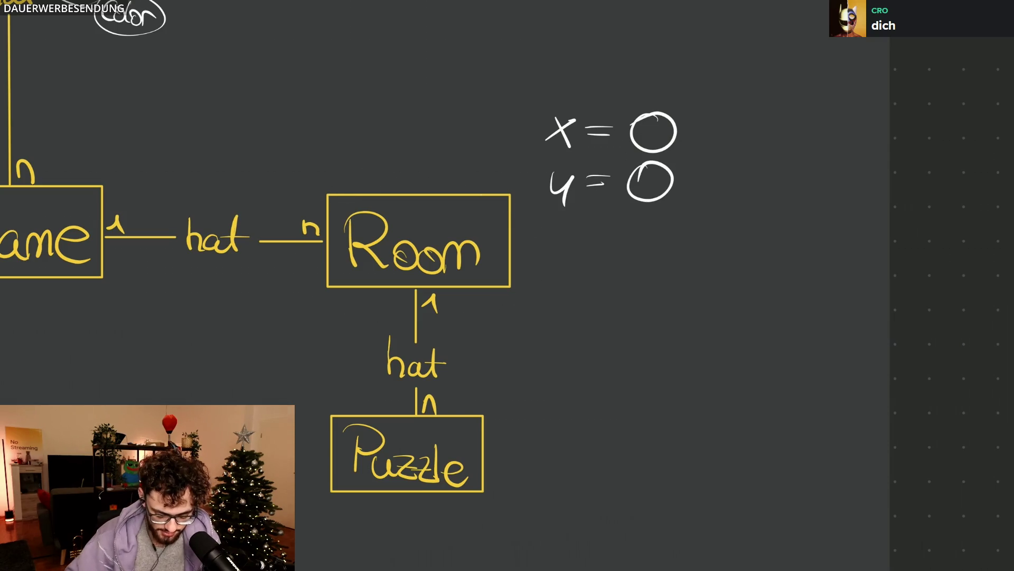
mouse_move(654, 131)
mouse_down()
mouse_move(580, 195)
mouse_move(571, 142)
mouse_up()
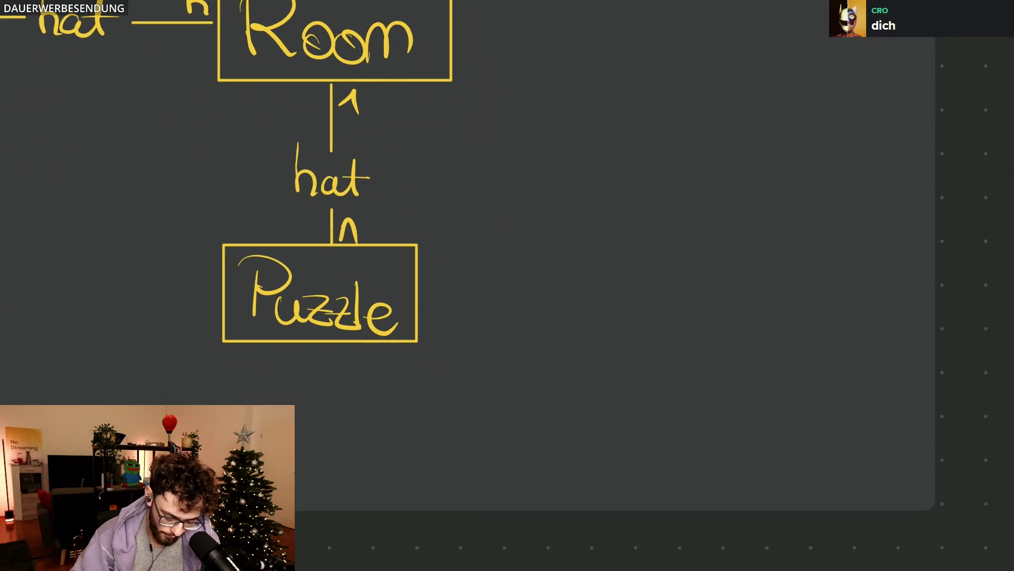
scroll(468, 286, up, 2)
scroll(468, 285, up, 2)
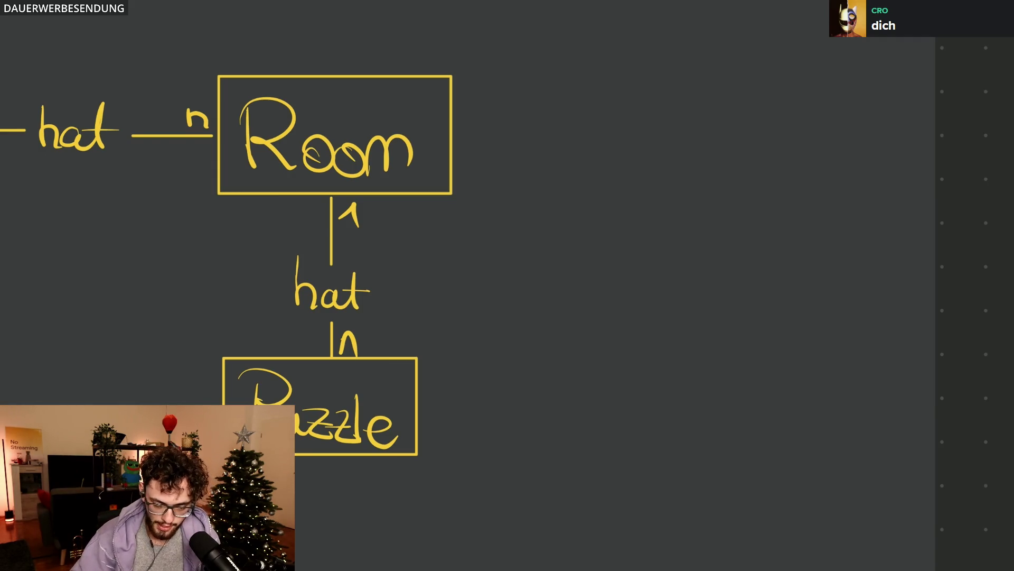
scroll(507, 286, up, 2)
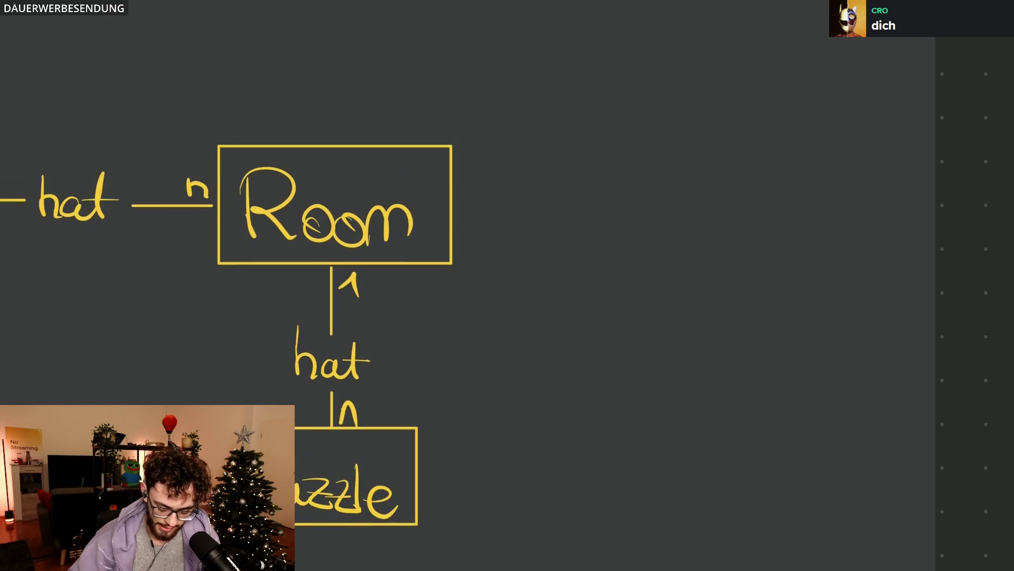
Step: Draw a link line out of Room's right side and label it hat
drag(460, 208, 590, 224)
drag(611, 174, 613, 224)
drag(585, 210, 727, 207)
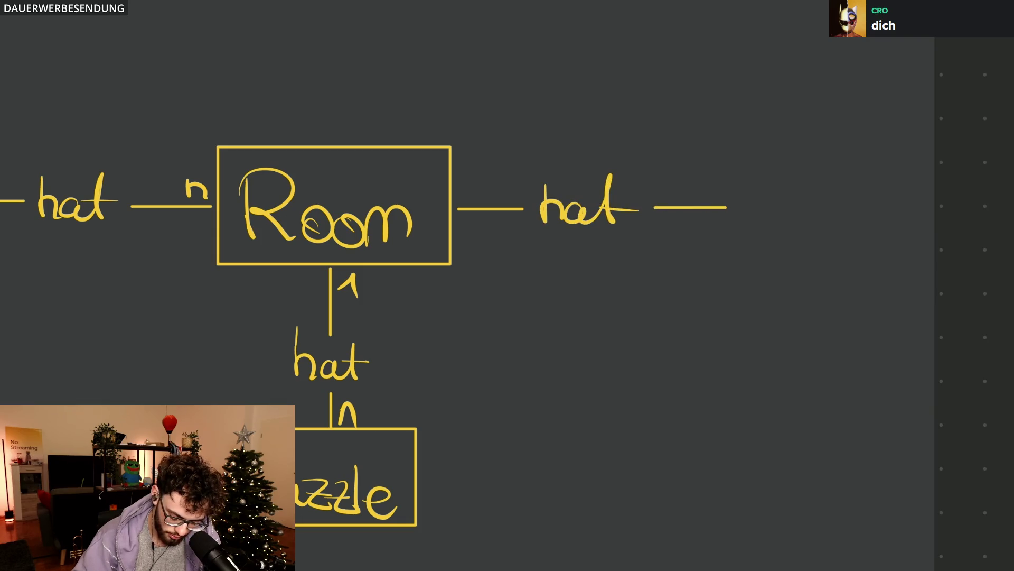
Step: Handwrite the entity name Hint at the end of the new hat link
mouse_move(756, 172)
mouse_down()
mouse_move(757, 235)
mouse_move(786, 208)
mouse_move(790, 232)
mouse_up()
drag(802, 211, 803, 233)
drag(786, 190, 813, 200)
mouse_move(817, 211)
mouse_down()
mouse_move(818, 234)
mouse_move(832, 232)
mouse_up()
mouse_move(846, 187)
mouse_down()
mouse_move(850, 238)
mouse_move(872, 221)
mouse_up()
mouse_move(722, 167)
mouse_down()
mouse_move(722, 206)
mouse_move(918, 171)
mouse_move(733, 152)
mouse_up()
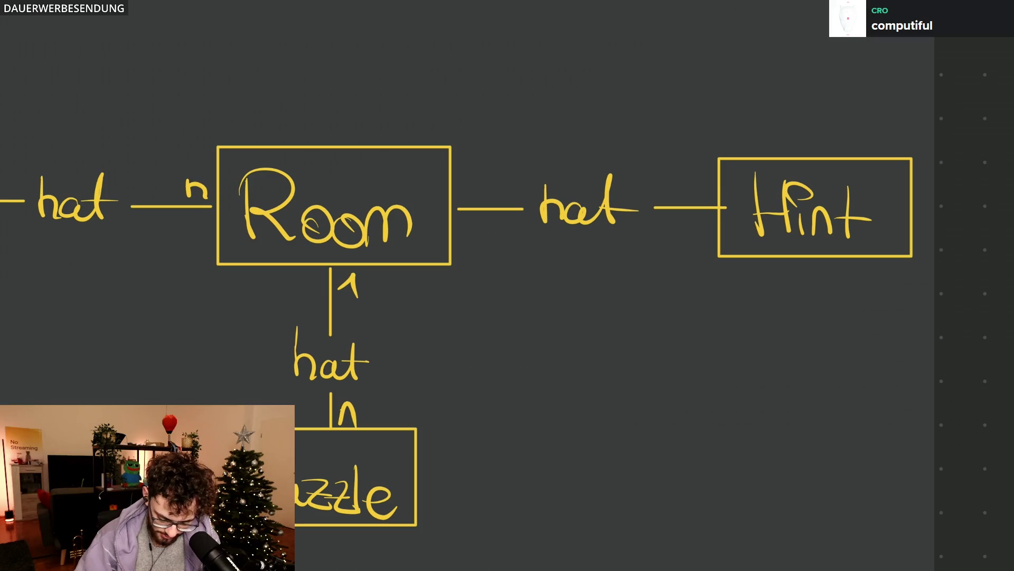
scroll(507, 285, right, 1)
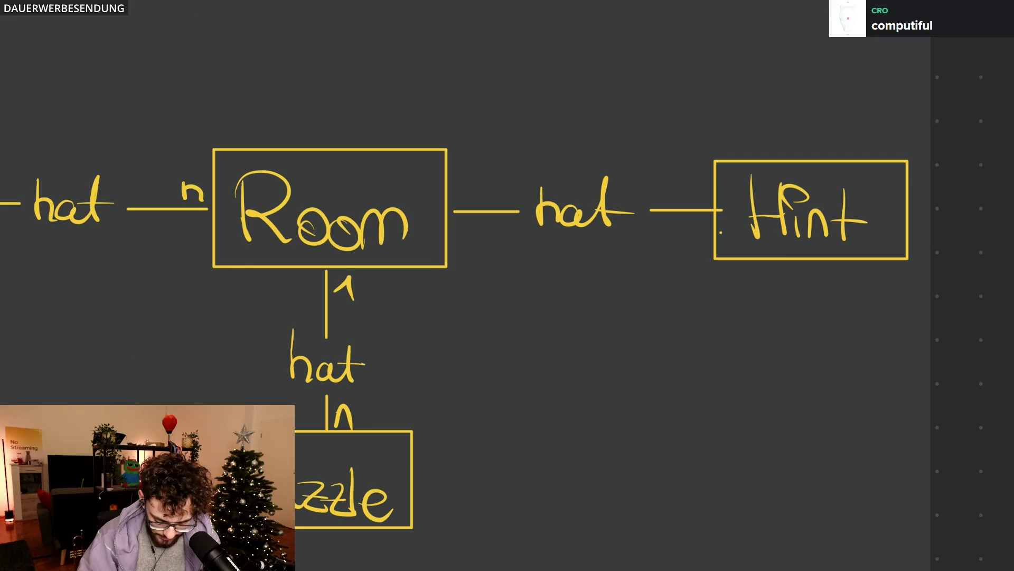
scroll(720, 232, up, 5)
Step: Select and release the Hint box, then lasso the hat label and Hint together
click(356, 270)
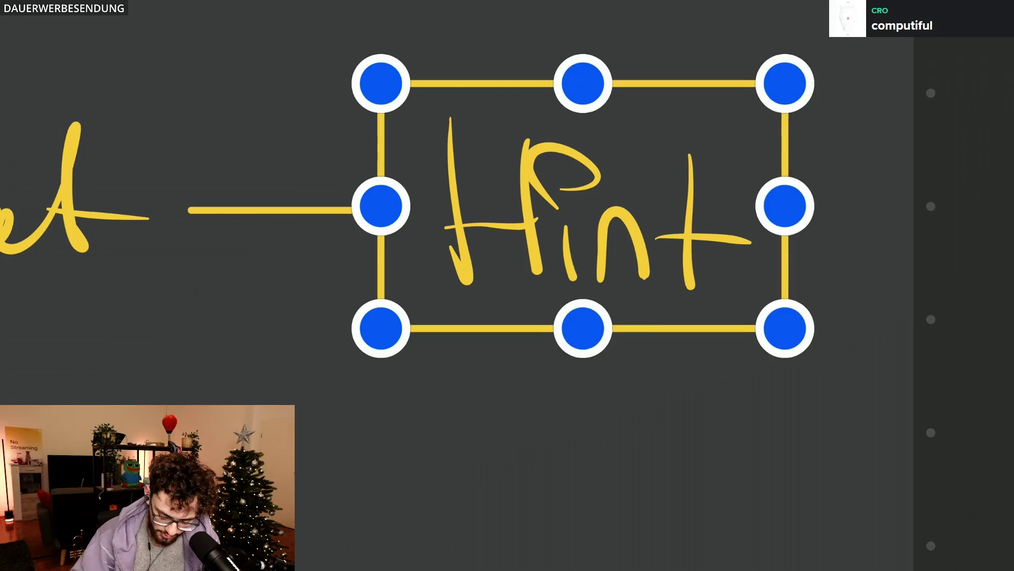
key(Escape)
scroll(829, 287, down, 5)
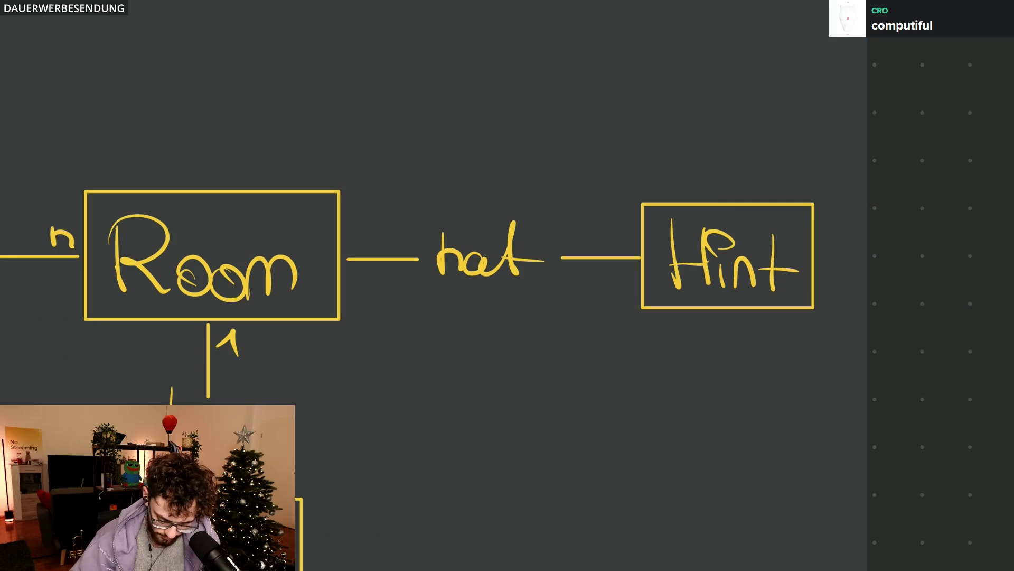
drag(589, 148, 781, 339)
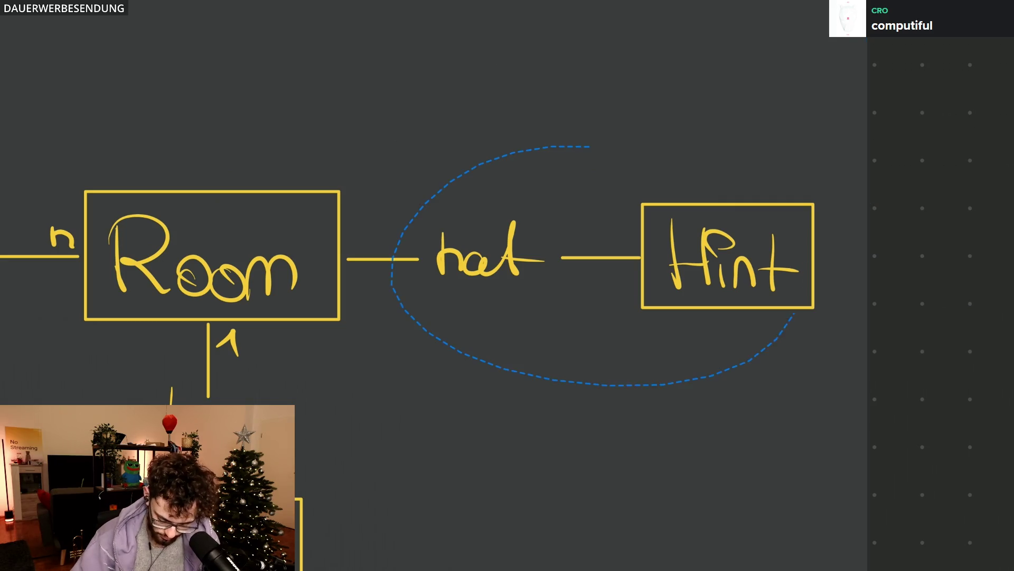
Step: Drag hat and Hint down beside Puzzle and mark the link 1 by Puzzle and n by Hint
drag(713, 254, 675, 548)
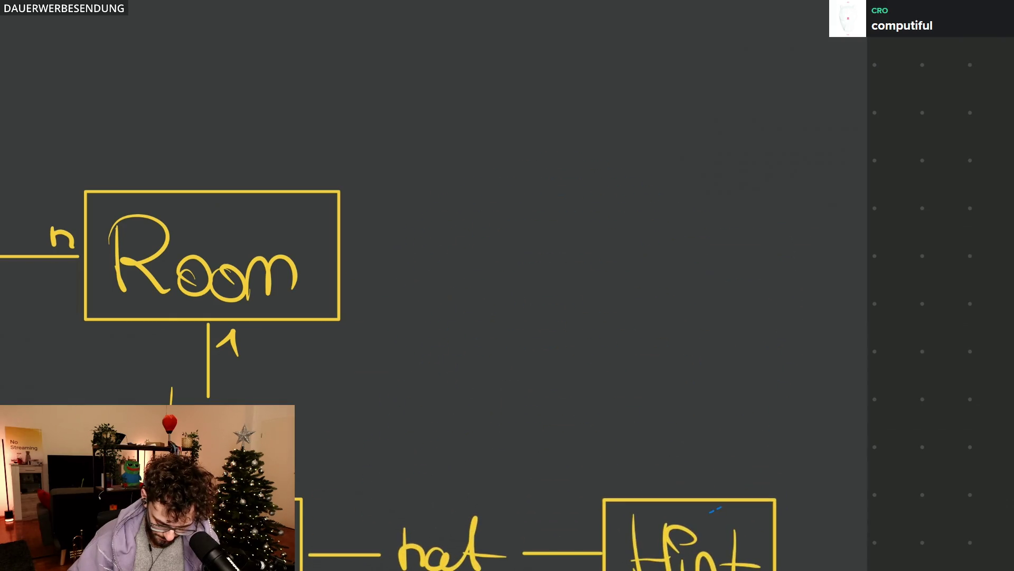
scroll(714, 359, down, 3)
drag(714, 360, 717, 360)
drag(681, 401, 675, 400)
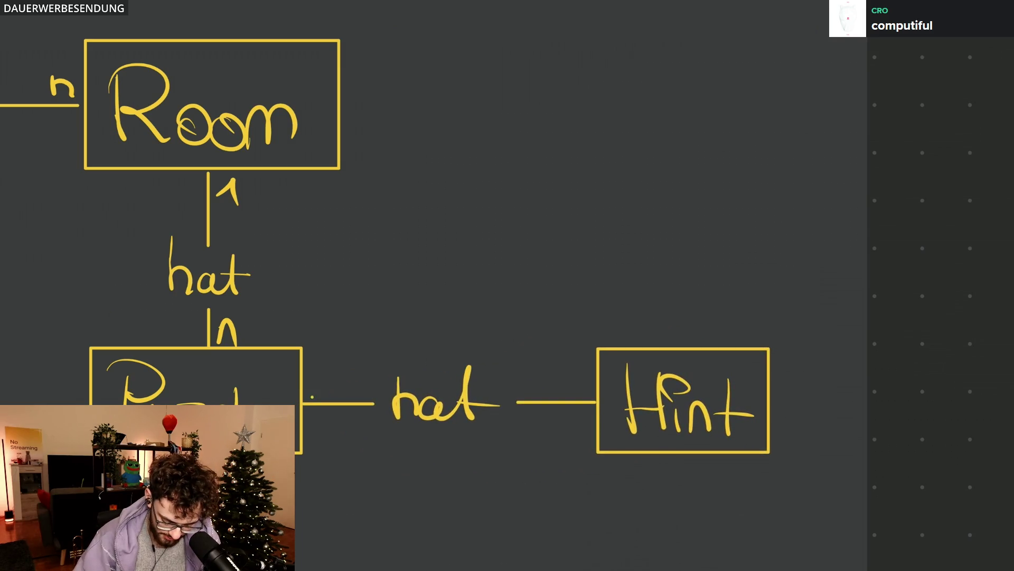
drag(313, 392, 329, 383)
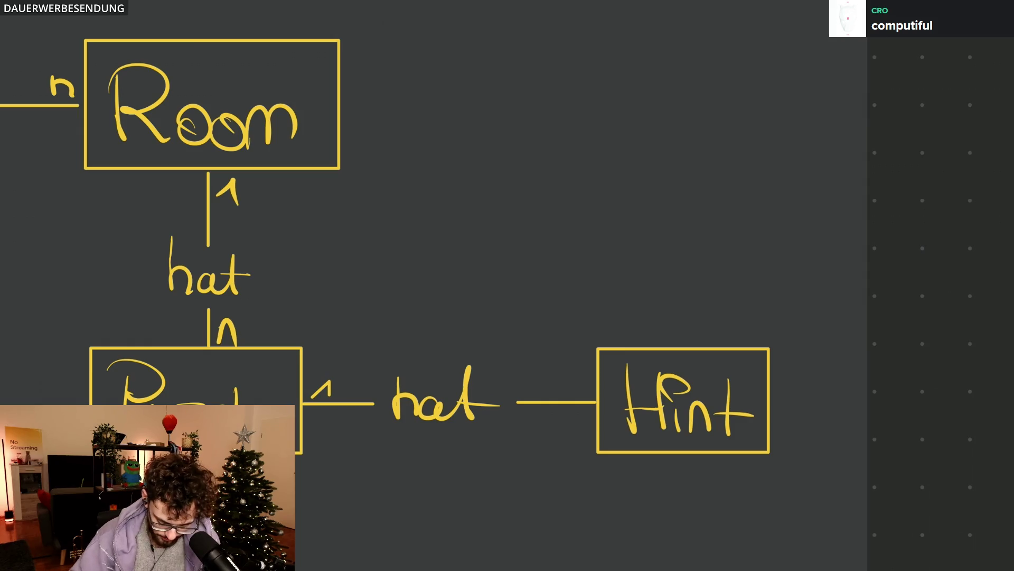
drag(574, 397, 589, 395)
scroll(428, 285, up, 2)
scroll(429, 286, up, 1)
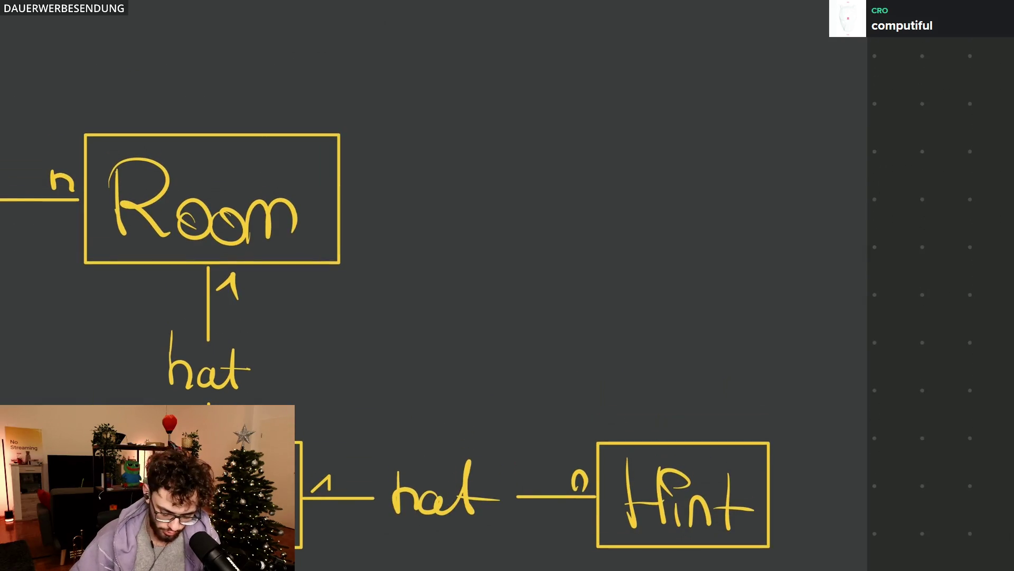
scroll(507, 286, up, 1)
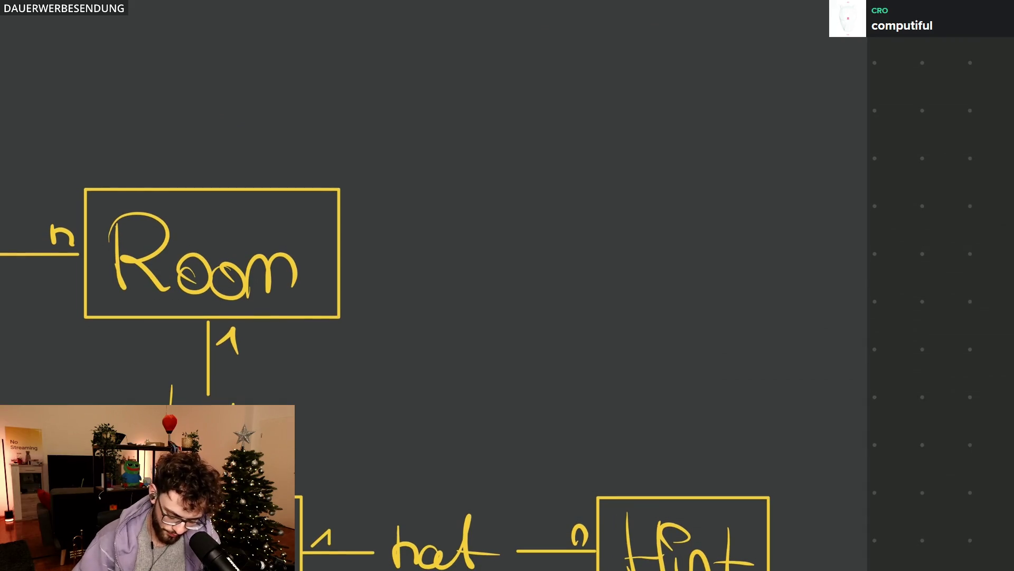
scroll(662, 353, down, 1)
scroll(507, 285, down, 3)
scroll(508, 286, down, 3)
scroll(507, 286, up, 1)
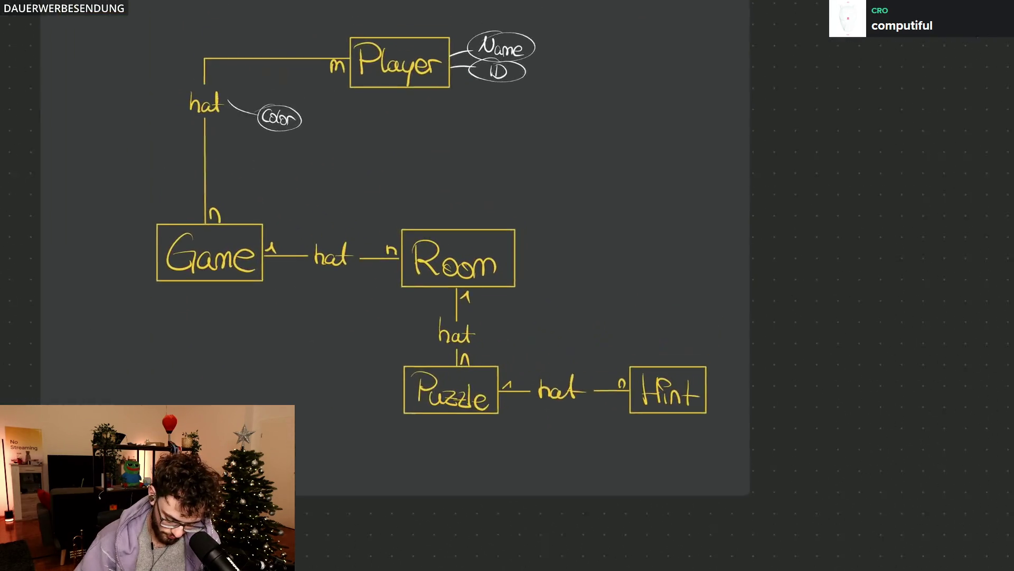
scroll(507, 286, up, 1)
scroll(611, 246, up, 5)
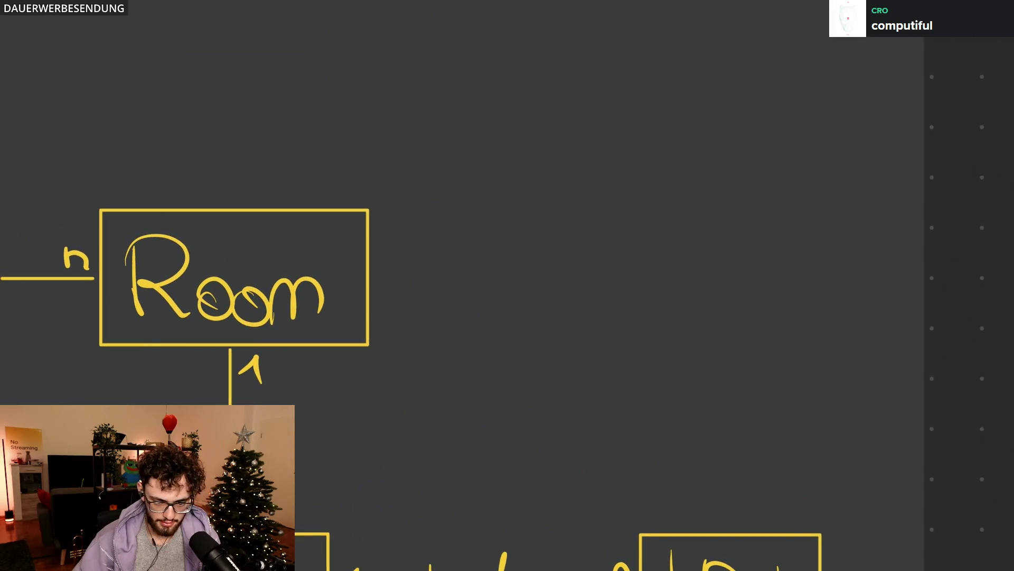
scroll(507, 286, right, 1)
scroll(508, 285, down, 3)
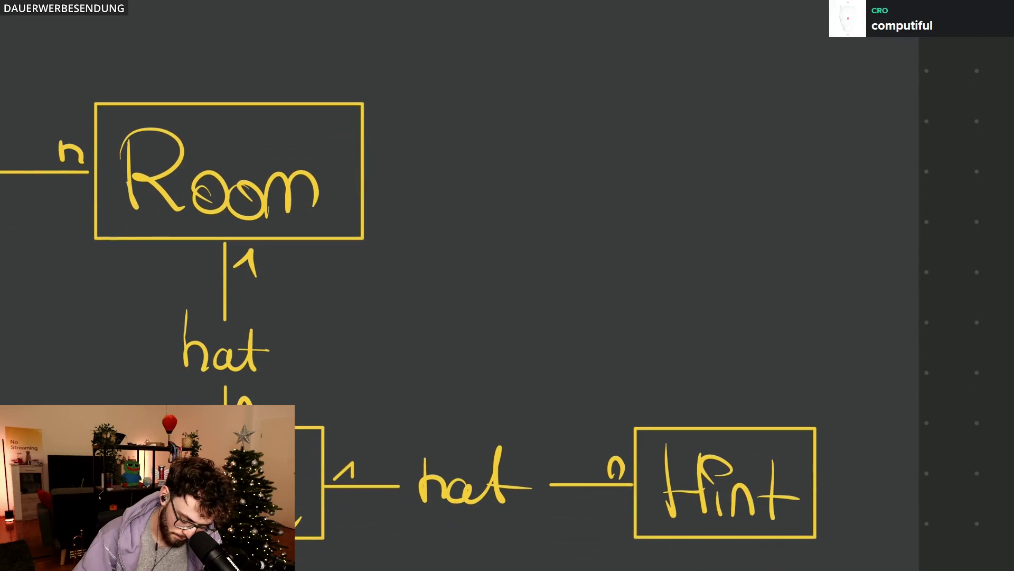
scroll(507, 286, down, 2)
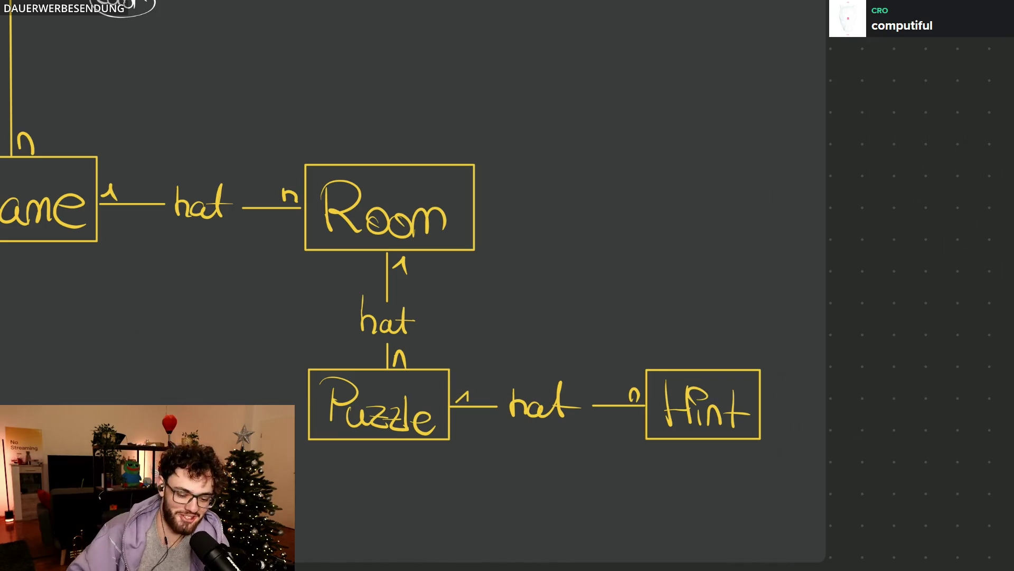
scroll(413, 285, up, 3)
scroll(412, 286, down, 5)
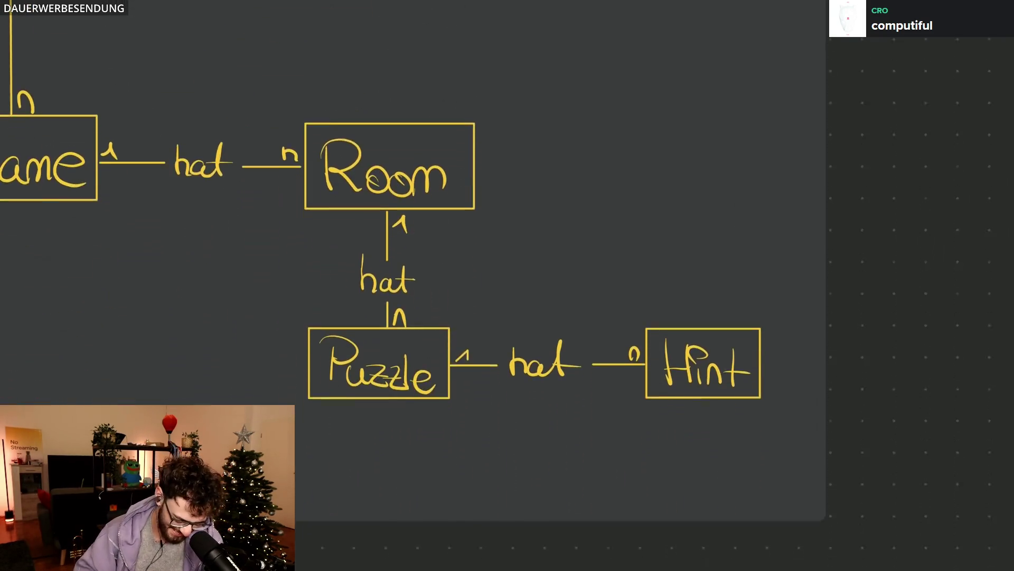
scroll(508, 238, up, 2)
scroll(508, 237, up, 1)
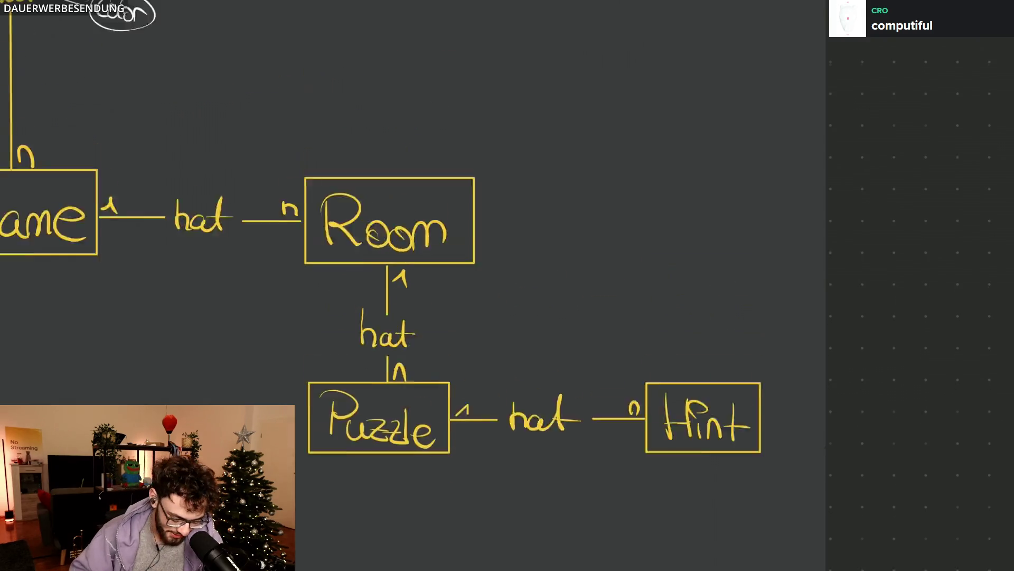
scroll(508, 238, left, 2)
scroll(507, 238, up, 1)
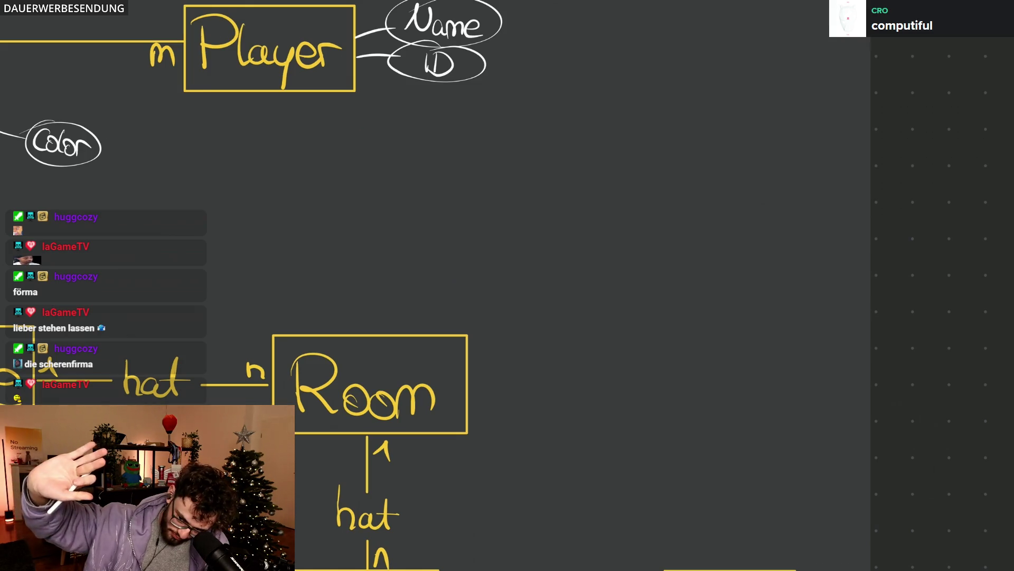
scroll(696, 69, down, 2)
scroll(469, 281, down, 1)
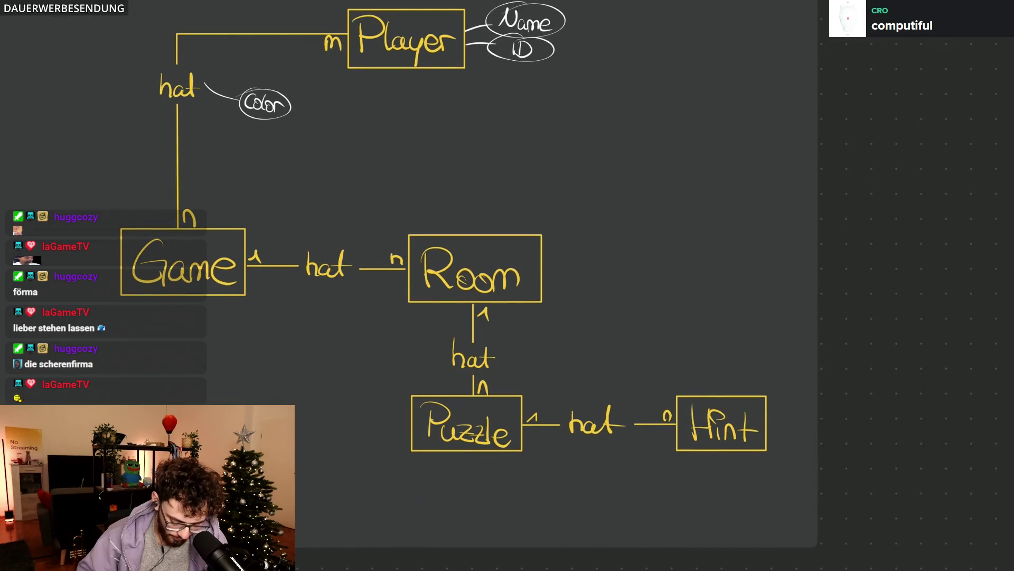
scroll(469, 281, down, 3)
scroll(544, 246, right, 3)
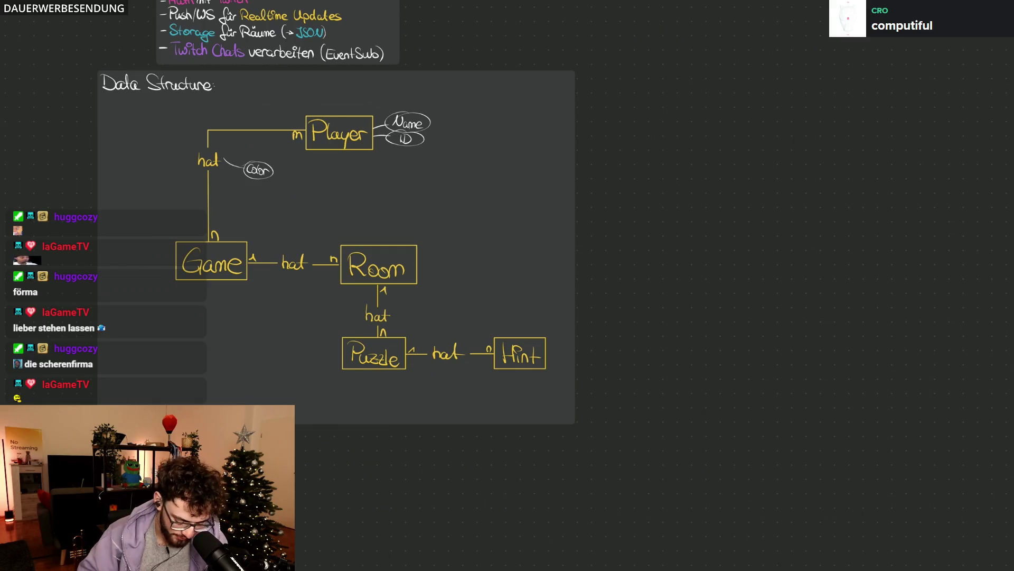
Step: Place a copy of the Tech Requirements panel right of the diagram and erase all its text
click(156, 84)
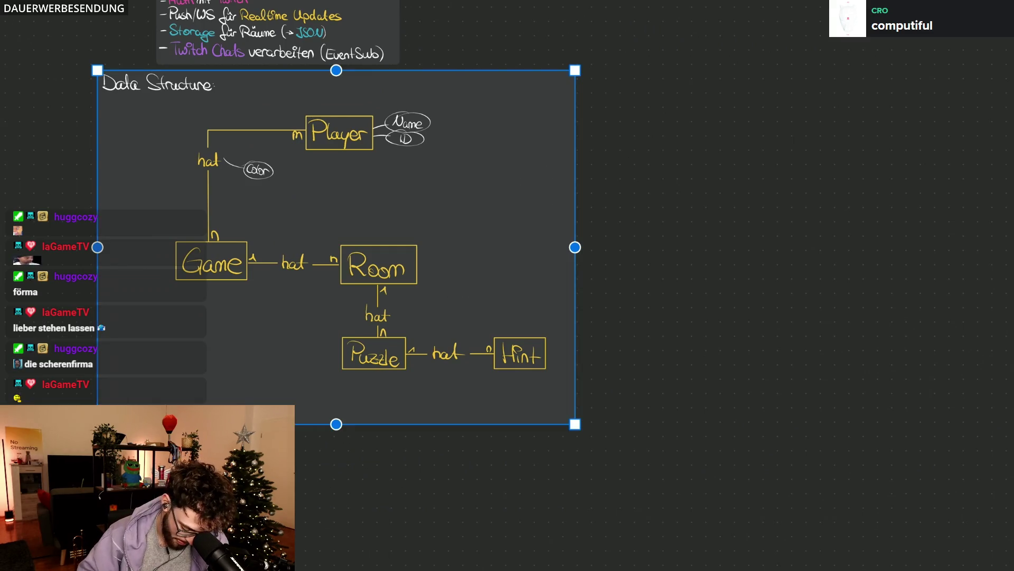
scroll(337, 277, up, 3)
click(211, 121)
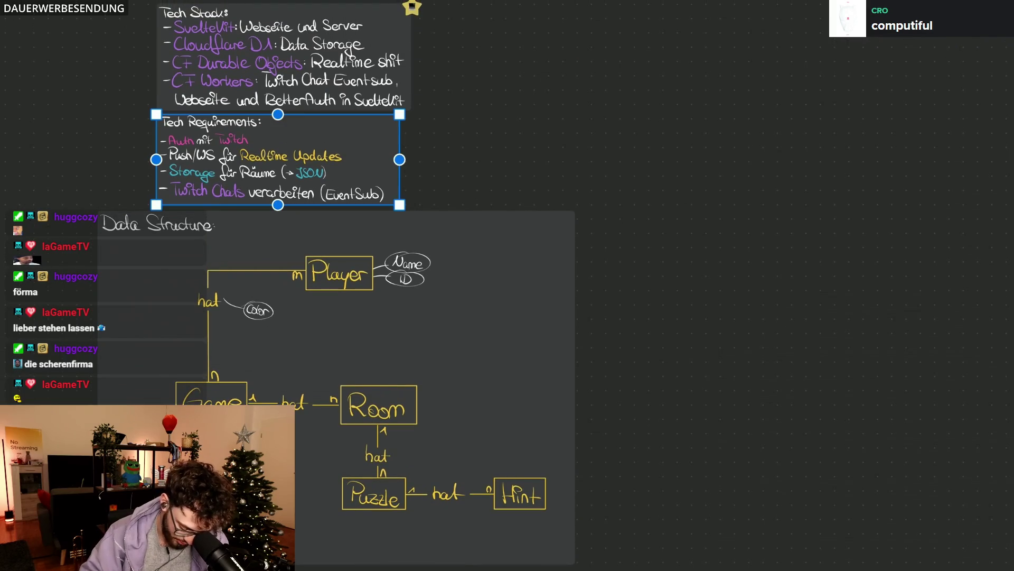
drag(278, 159, 733, 290)
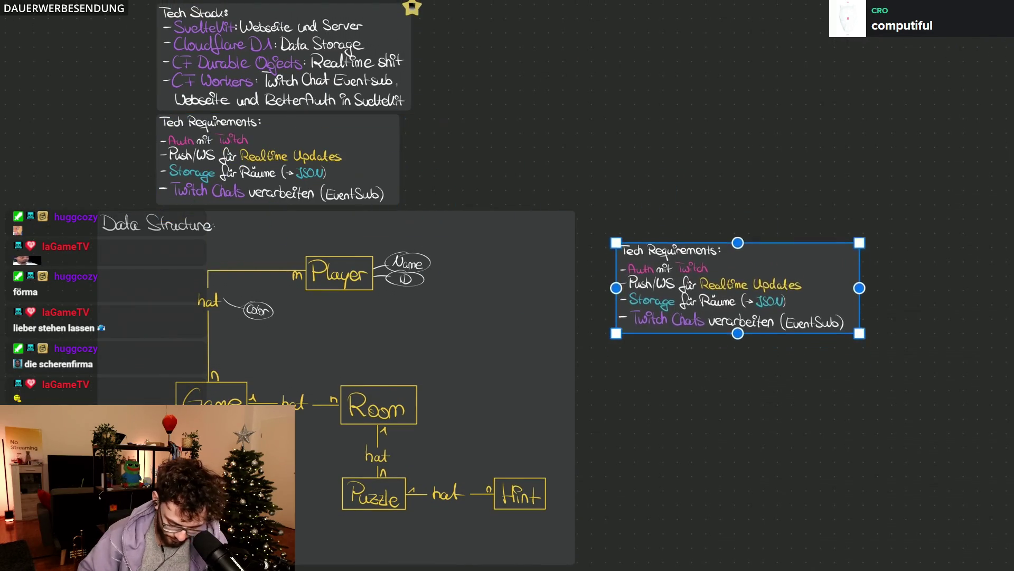
scroll(817, 364, up, 3)
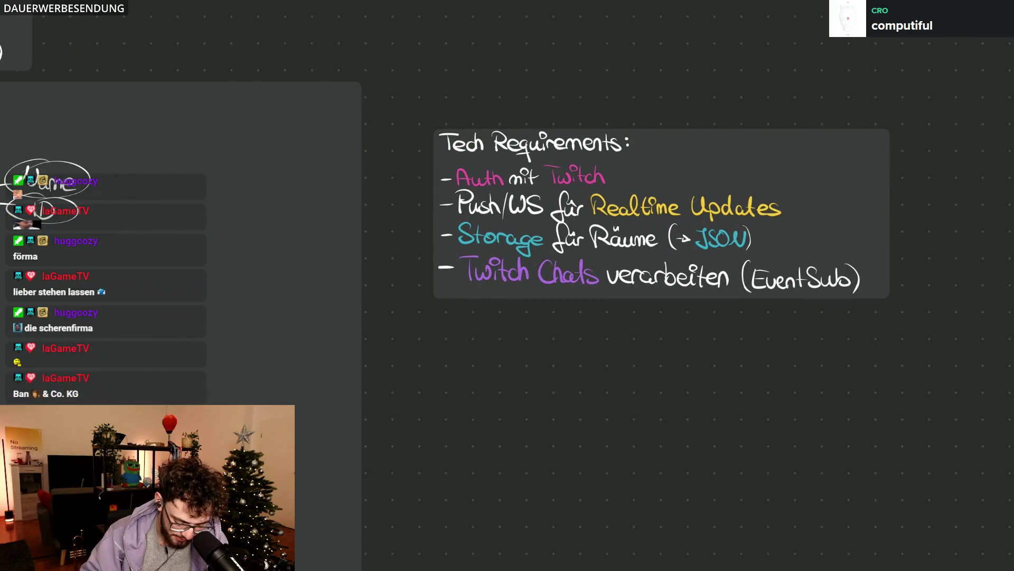
drag(456, 147, 885, 270)
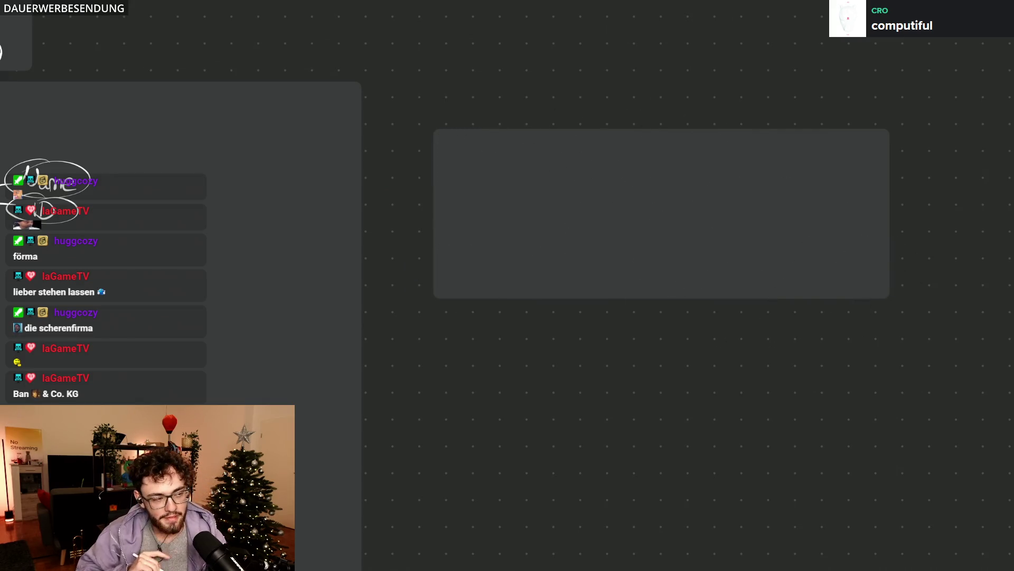
key(ctrl+a)
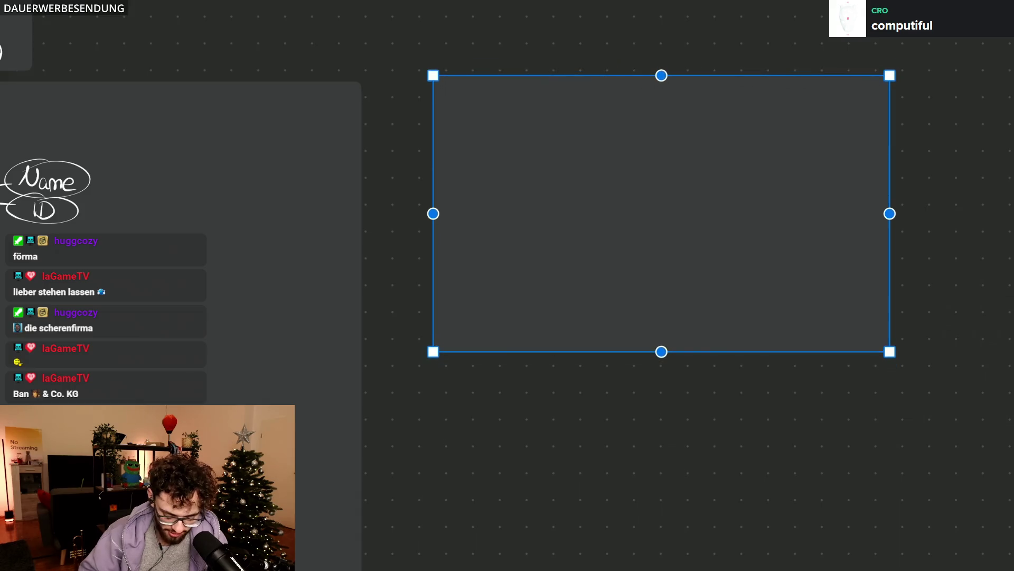
key(Escape)
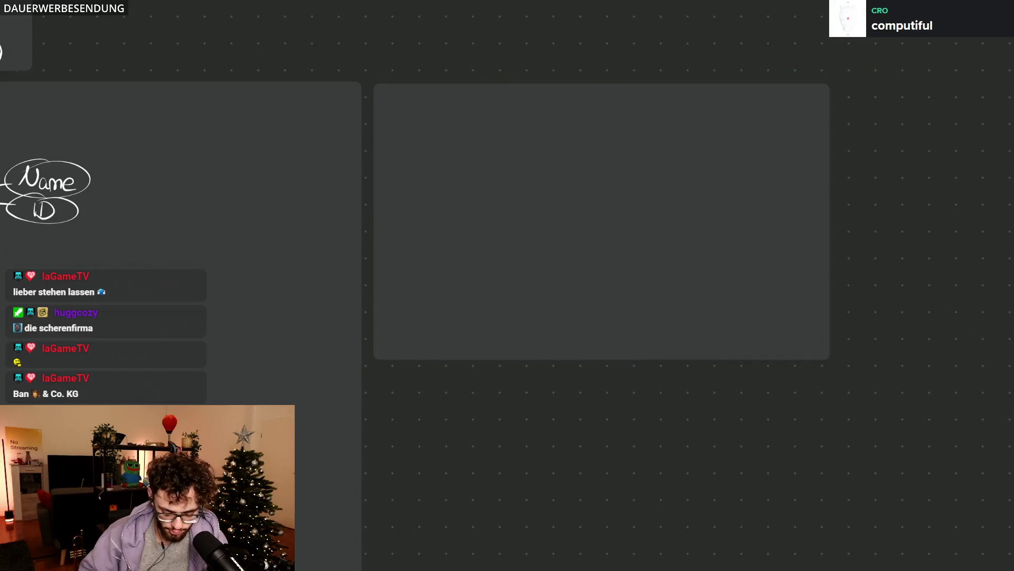
scroll(479, 45, up, 3)
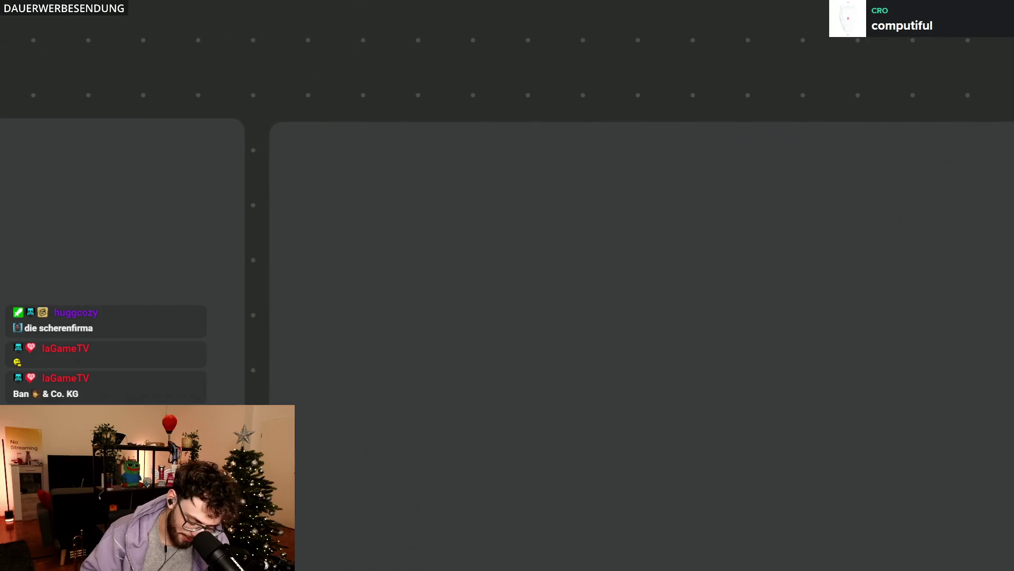
Step: Write the yellow heading Puzzle: at the top of the empty panel
mouse_move(288, 139)
mouse_down()
mouse_move(292, 188)
mouse_move(295, 170)
mouse_move(367, 192)
mouse_move(431, 195)
mouse_up()
drag(428, 149, 441, 195)
drag(440, 183, 478, 195)
click(484, 181)
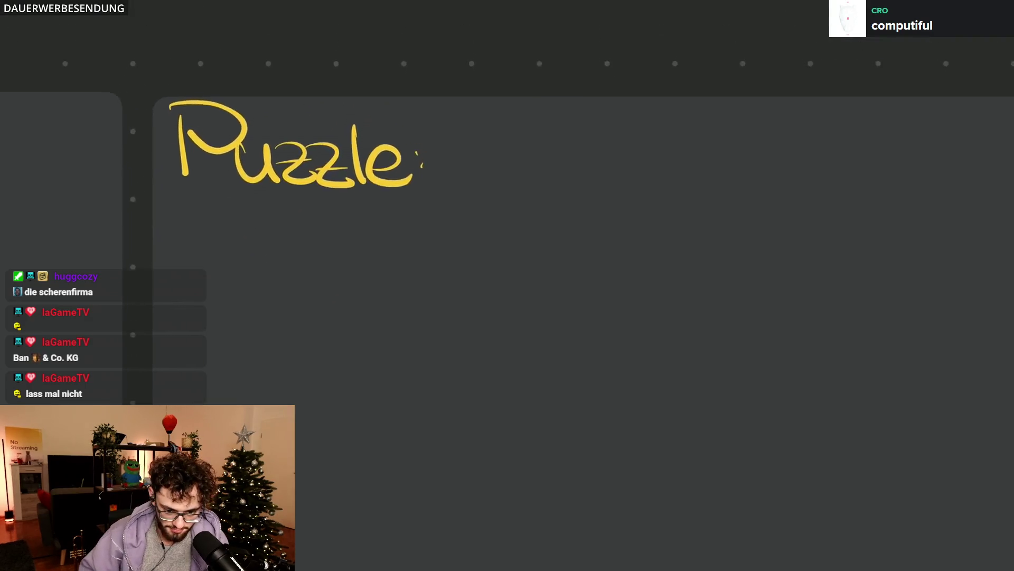
click(427, 171)
click(432, 197)
scroll(507, 286, down, 3)
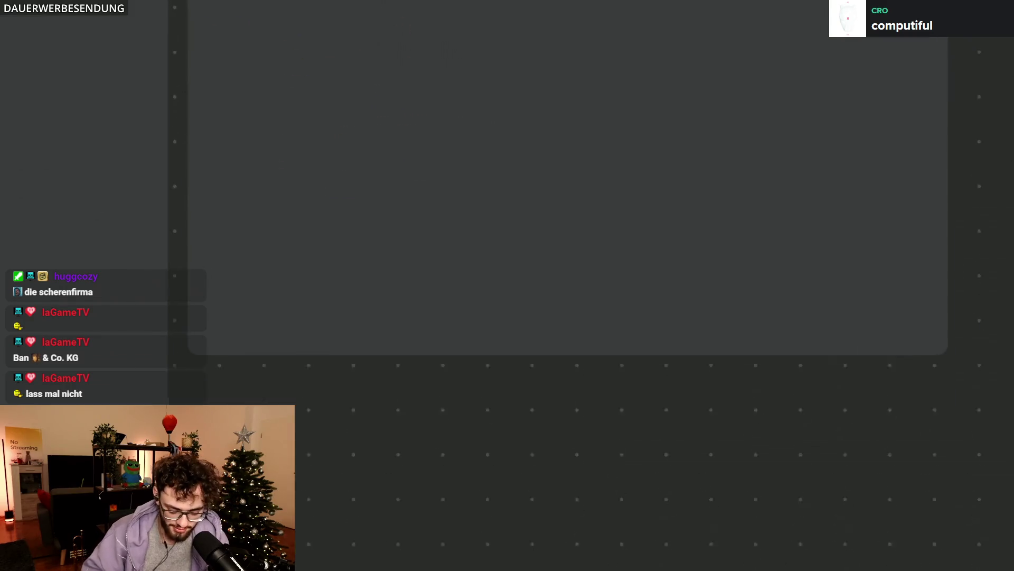
scroll(508, 286, down, 3)
Step: Duplicate the Puzzle panel below itself with Ctrl+D and erase the heading from the copy
click(430, 51)
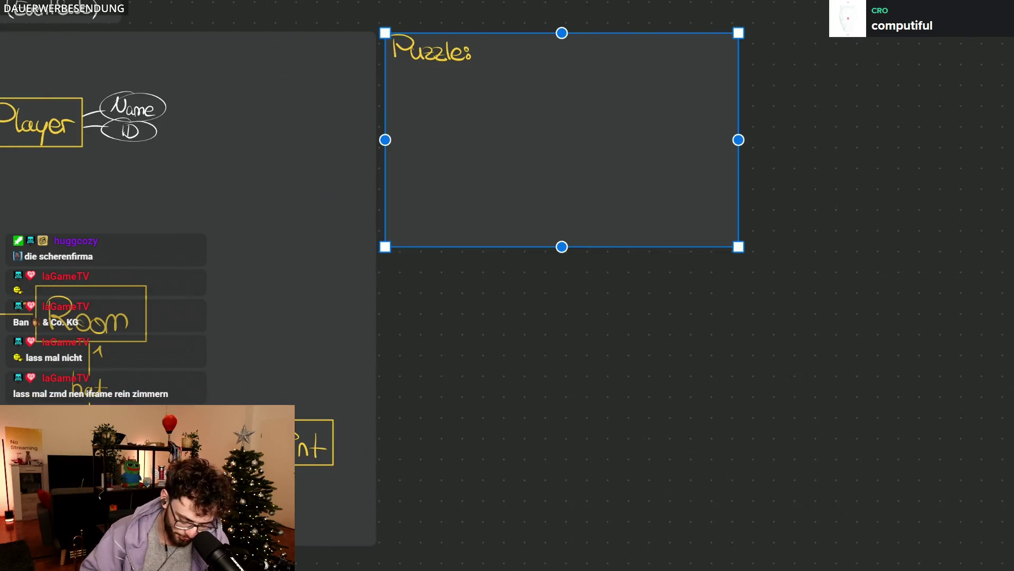
key(ctrl+d)
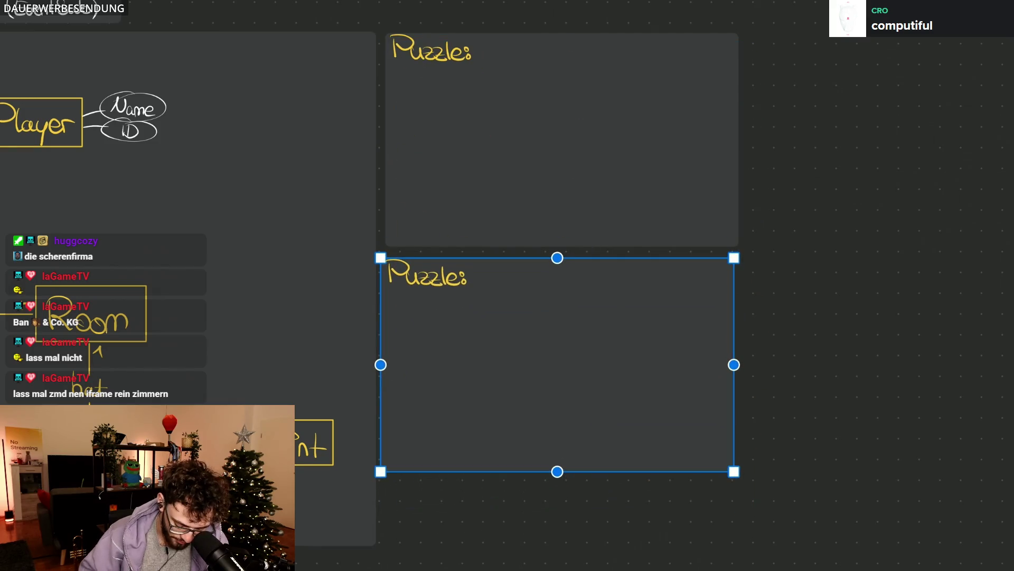
scroll(404, 214, up, 3)
scroll(405, 214, up, 1)
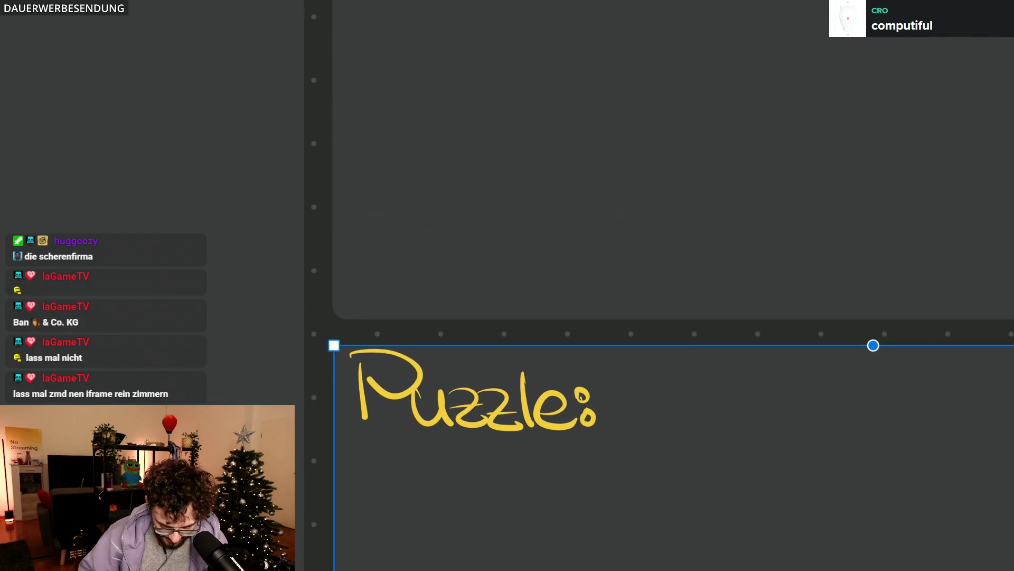
click(555, 158)
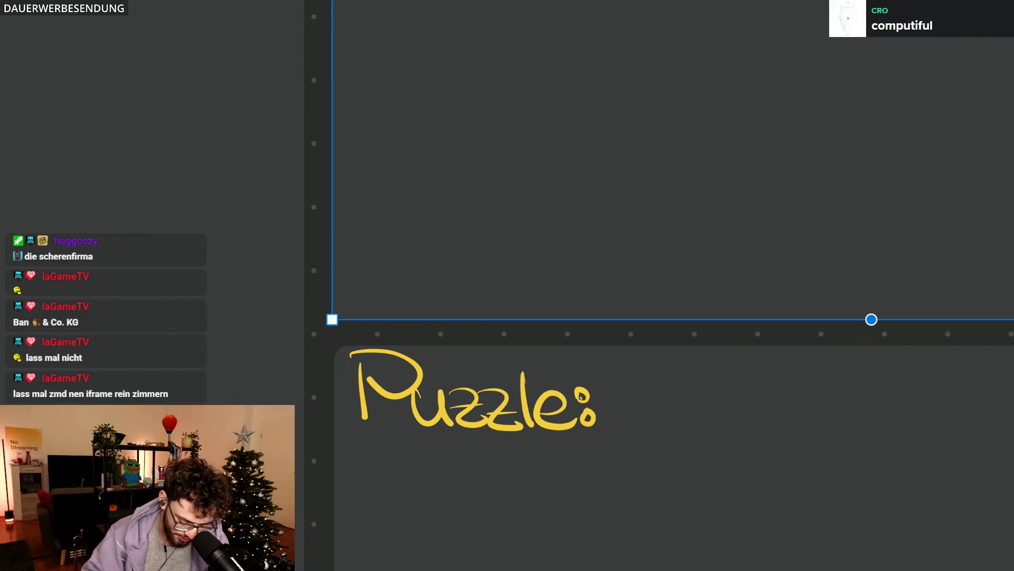
key(e)
drag(357, 388, 579, 426)
scroll(507, 285, left, 3)
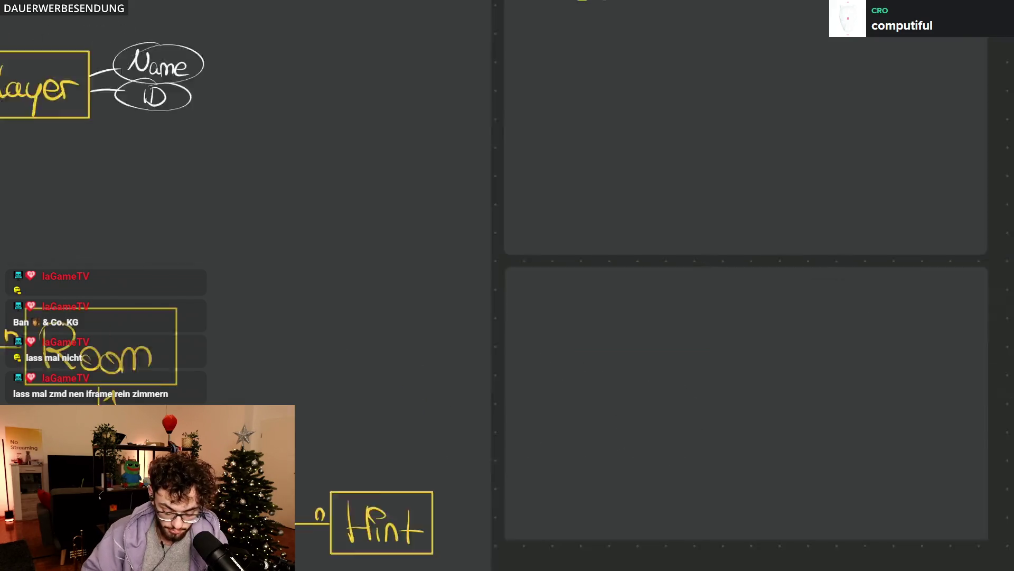
scroll(507, 286, down, 5)
scroll(507, 420, up, 3)
scroll(507, 420, up, 1)
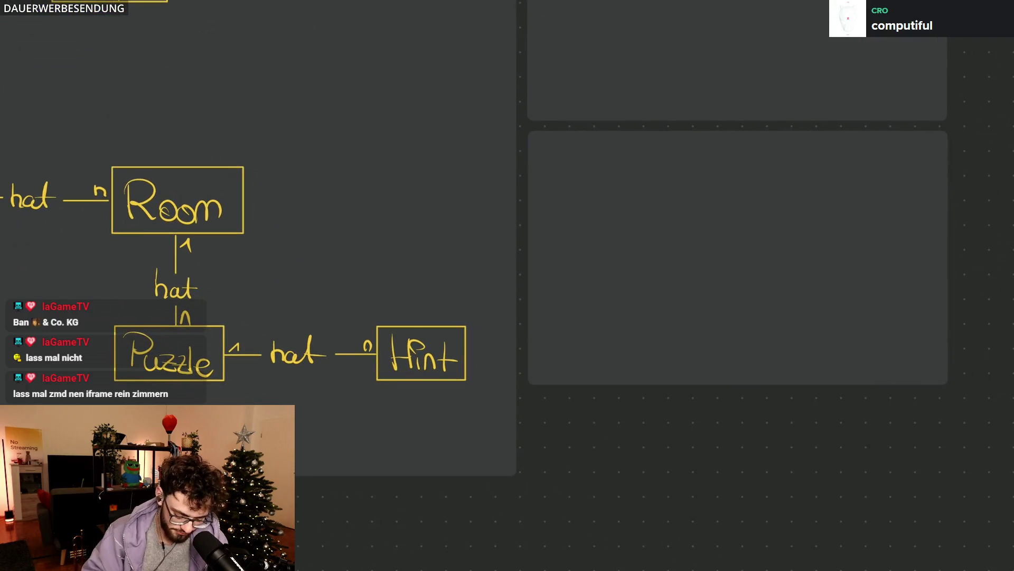
drag(114, 334, 154, 328)
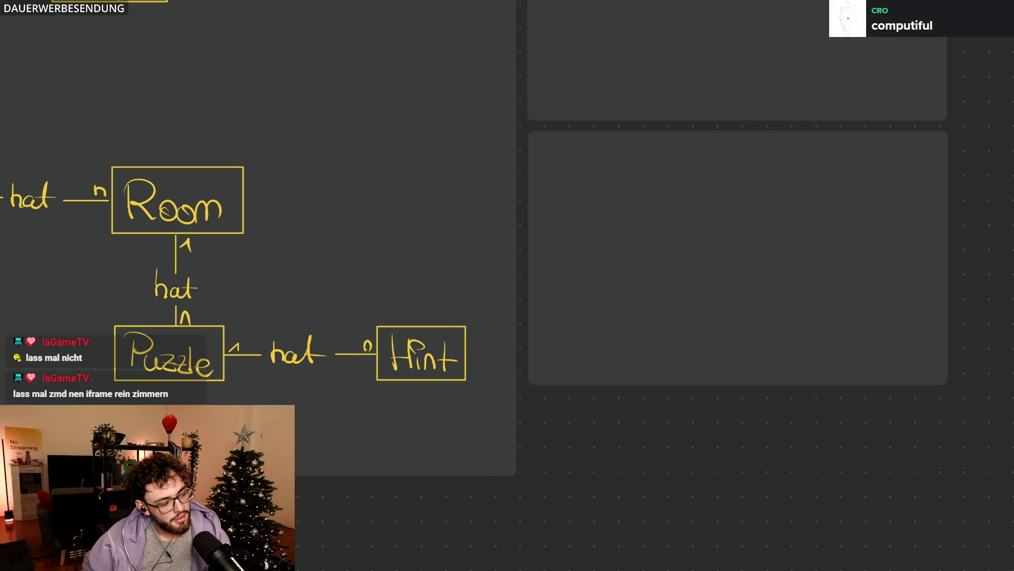
scroll(507, 286, up, 5)
scroll(507, 286, up, 3)
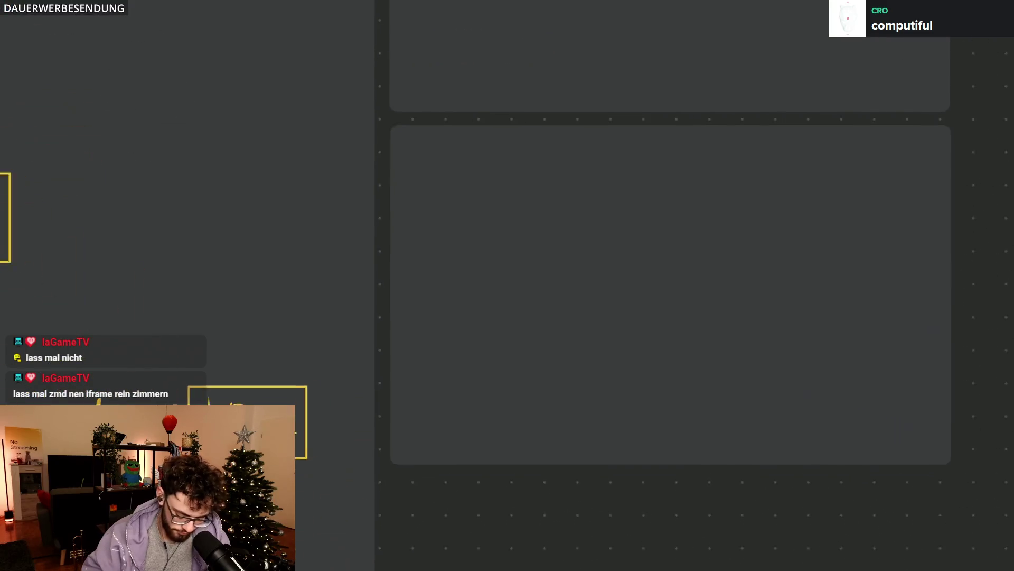
scroll(443, 149, up, 3)
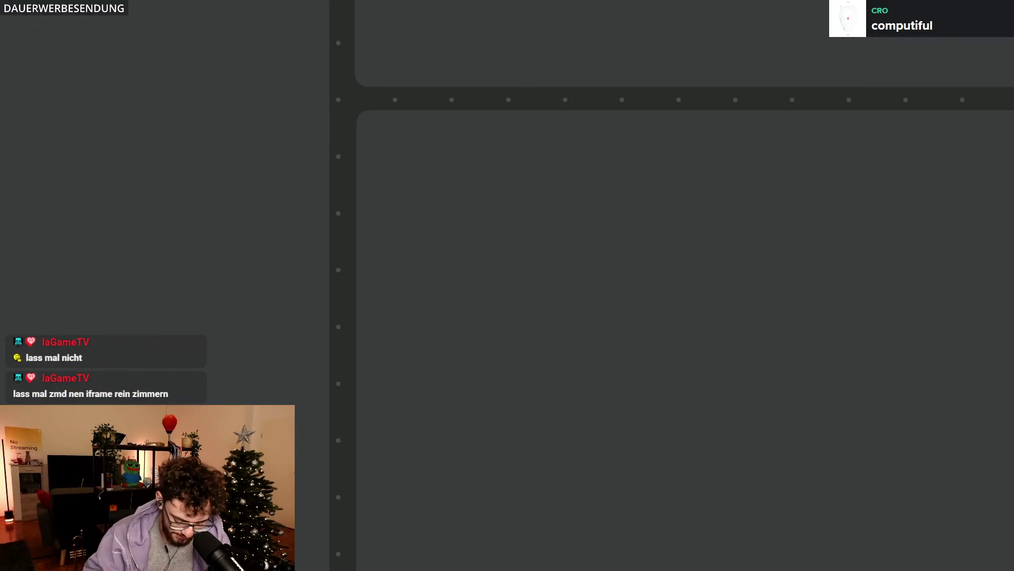
scroll(685, 285, up, 2)
scroll(685, 286, up, 5)
scroll(685, 286, up, 3)
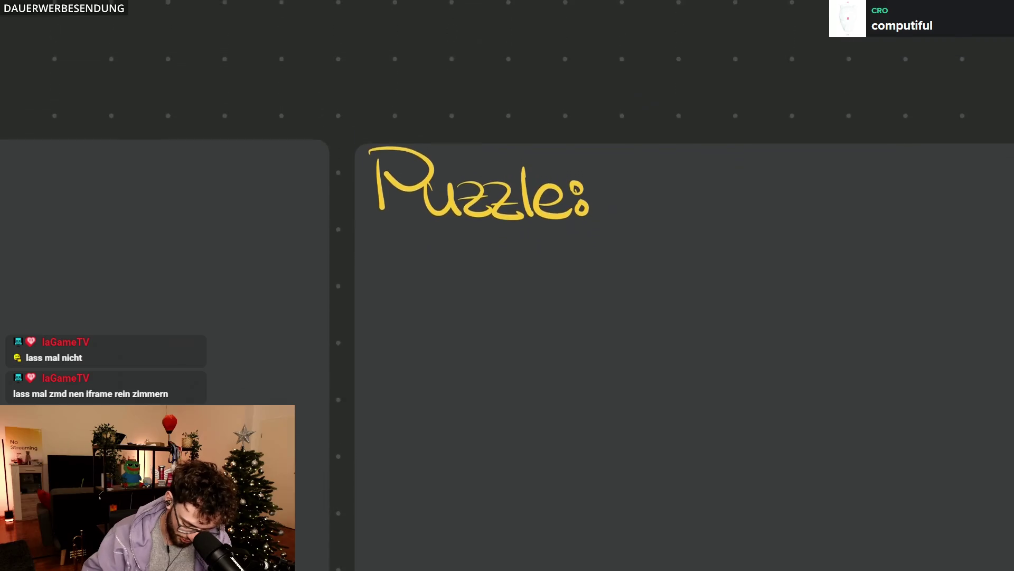
scroll(685, 286, down, 5)
scroll(686, 285, up, 1)
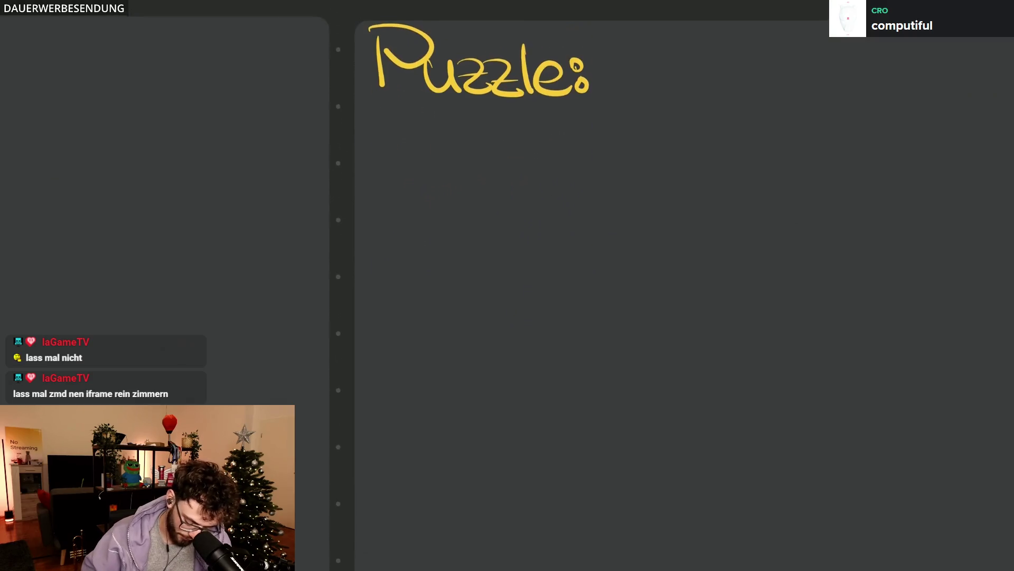
Step: Handwrite the first list item '- Type: Input, Button' under the Puzzle: heading
mouse_move(369, 144)
mouse_down()
mouse_move(426, 142)
mouse_move(474, 121)
mouse_up()
mouse_move(449, 123)
mouse_down()
mouse_move(451, 165)
mouse_move(499, 192)
mouse_up()
mouse_move(500, 151)
mouse_down()
mouse_move(507, 170)
mouse_move(557, 170)
mouse_up()
click(567, 147)
click(566, 156)
mouse_move(601, 122)
mouse_down()
mouse_move(604, 170)
mouse_move(667, 159)
mouse_move(708, 176)
mouse_up()
mouse_move(711, 120)
mouse_down()
mouse_move(716, 177)
mouse_move(729, 149)
mouse_up()
drag(733, 168, 732, 181)
mouse_move(545, 127)
mouse_down()
mouse_move(546, 173)
mouse_move(596, 174)
mouse_move(631, 159)
mouse_up()
mouse_move(642, 125)
mouse_down()
mouse_move(644, 178)
mouse_move(657, 158)
mouse_up()
mouse_move(664, 132)
mouse_down()
mouse_move(666, 179)
mouse_move(731, 151)
mouse_move(757, 184)
mouse_up()
key(ctrl+z)
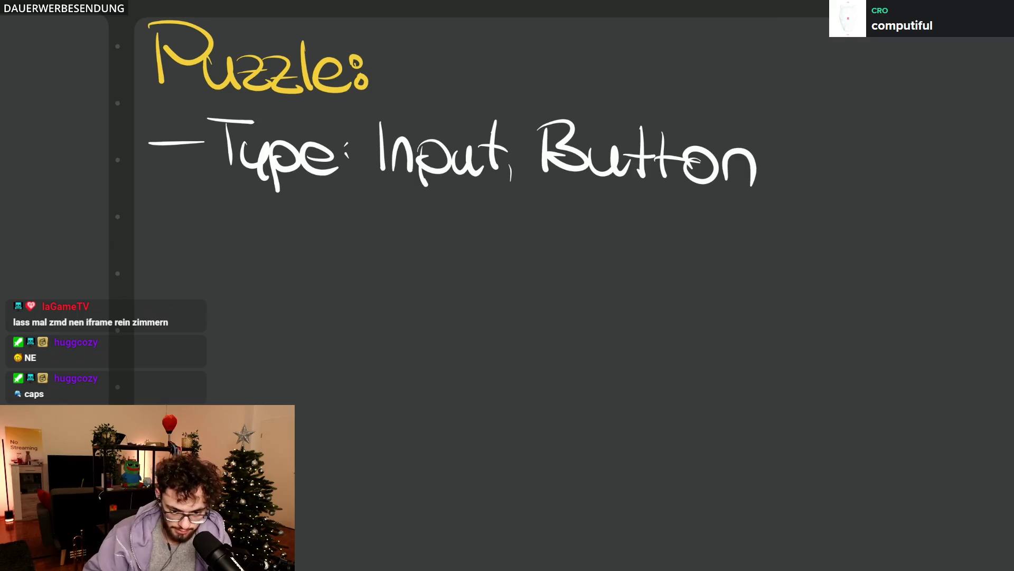
Step: Handwrite the second list item '- Requiring: ID[]' below it
mouse_move(156, 240)
mouse_down()
mouse_move(193, 240)
mouse_move(214, 263)
mouse_up()
mouse_move(202, 208)
mouse_down()
mouse_move(242, 261)
mouse_move(276, 254)
mouse_move(301, 297)
mouse_up()
drag(309, 240, 341, 270)
drag(340, 234, 349, 211)
mouse_move(355, 265)
mouse_down()
mouse_move(383, 214)
mouse_move(409, 268)
mouse_move(381, 287)
mouse_up()
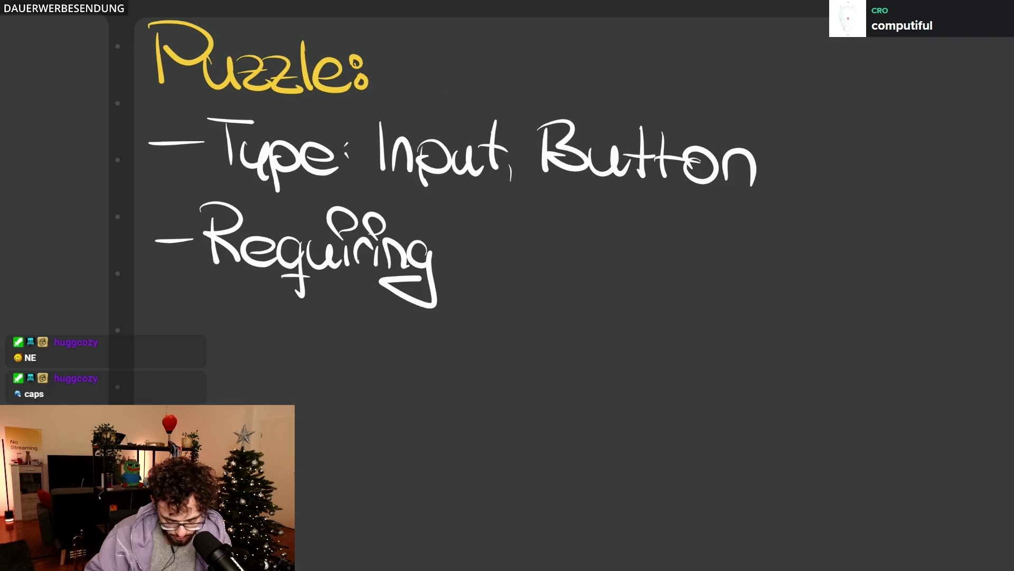
click(448, 245)
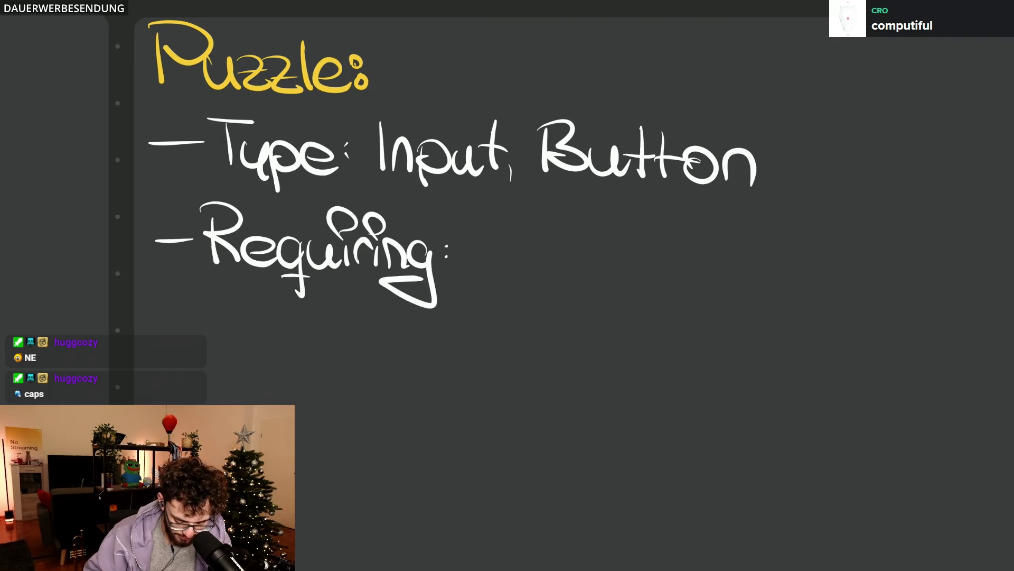
mouse_move(483, 220)
mouse_down()
mouse_move(483, 267)
mouse_move(498, 265)
mouse_up()
drag(493, 219, 503, 263)
mouse_move(537, 220)
mouse_down()
mouse_move(536, 258)
mouse_move(561, 271)
mouse_up()
mouse_move(534, 220)
mouse_down()
mouse_move(610, 225)
mouse_move(539, 281)
mouse_up()
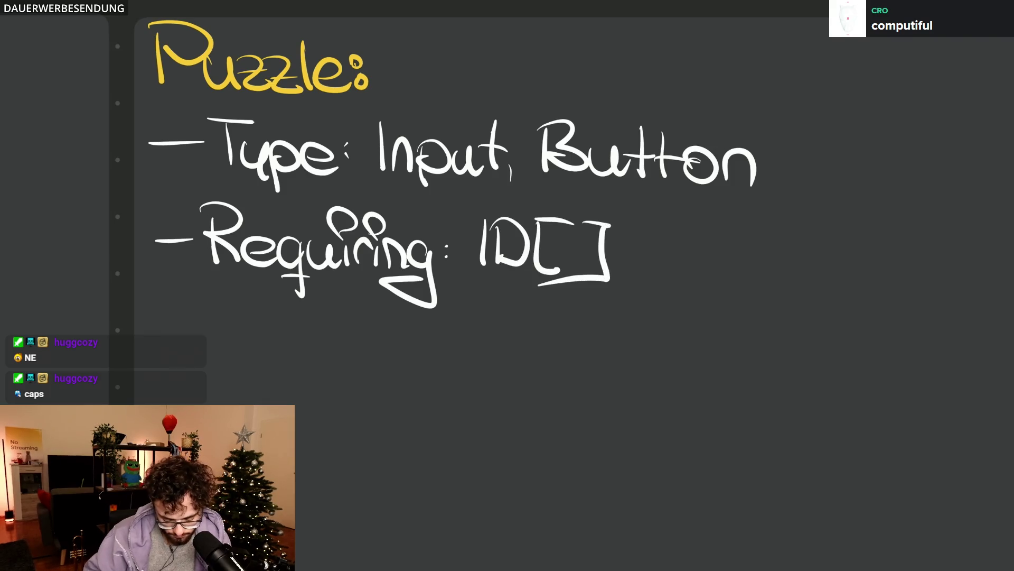
scroll(507, 286, down, 2)
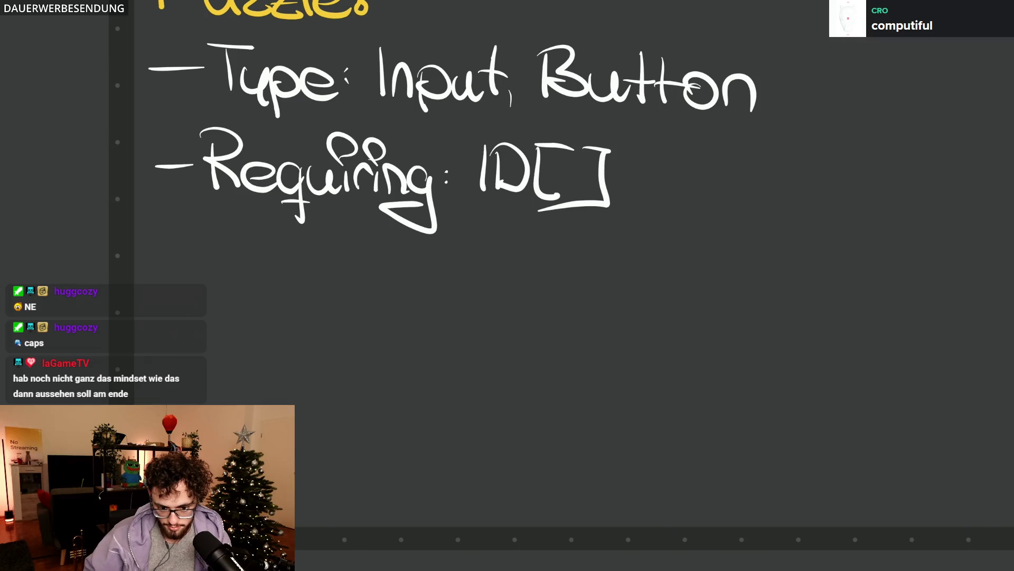
scroll(738, 333, down, 5)
scroll(507, 285, down, 2)
scroll(507, 286, right, 2)
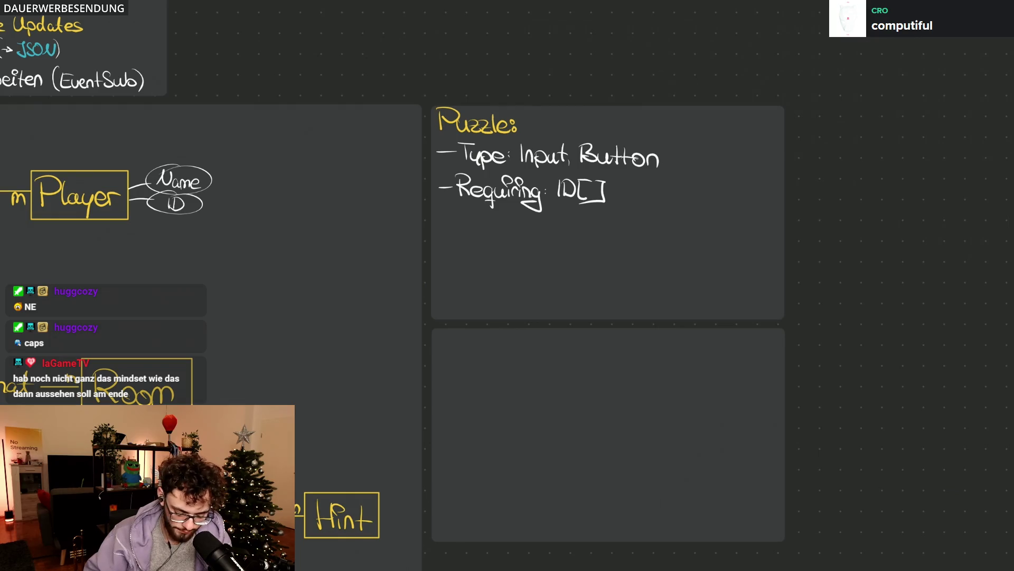
scroll(769, 324, down, 4)
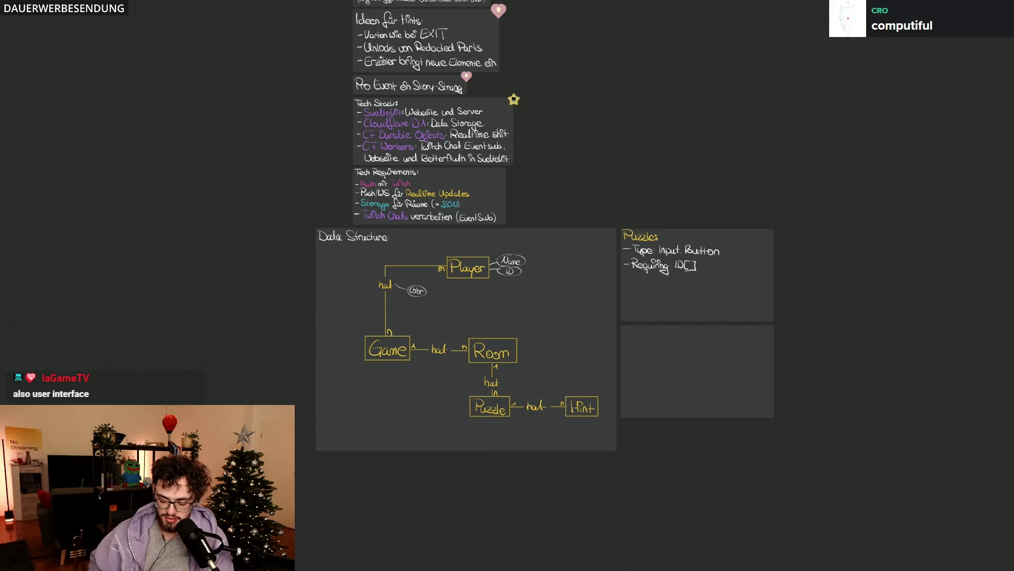
scroll(507, 238, right, 5)
scroll(156, 455, up, 5)
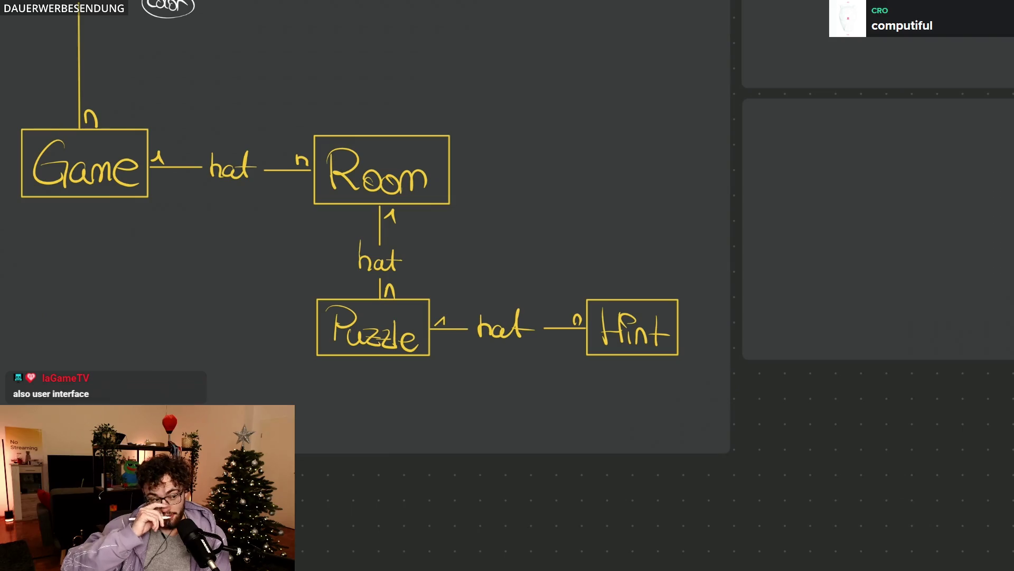
scroll(663, 295, down, 3)
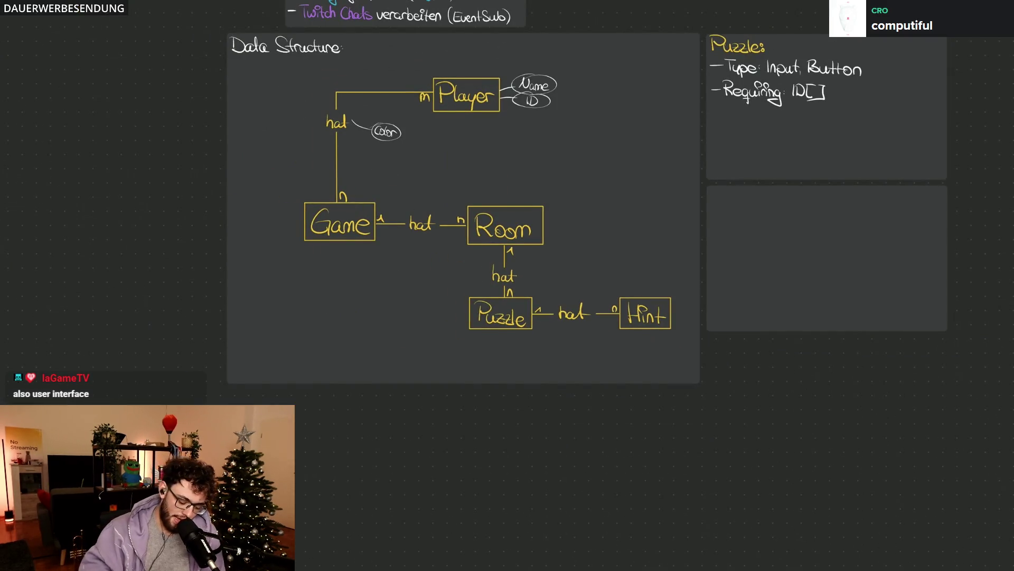
Step: Draw a green loop with an arrowhead around the Game box in the ER diagram
drag(336, 161, 315, 203)
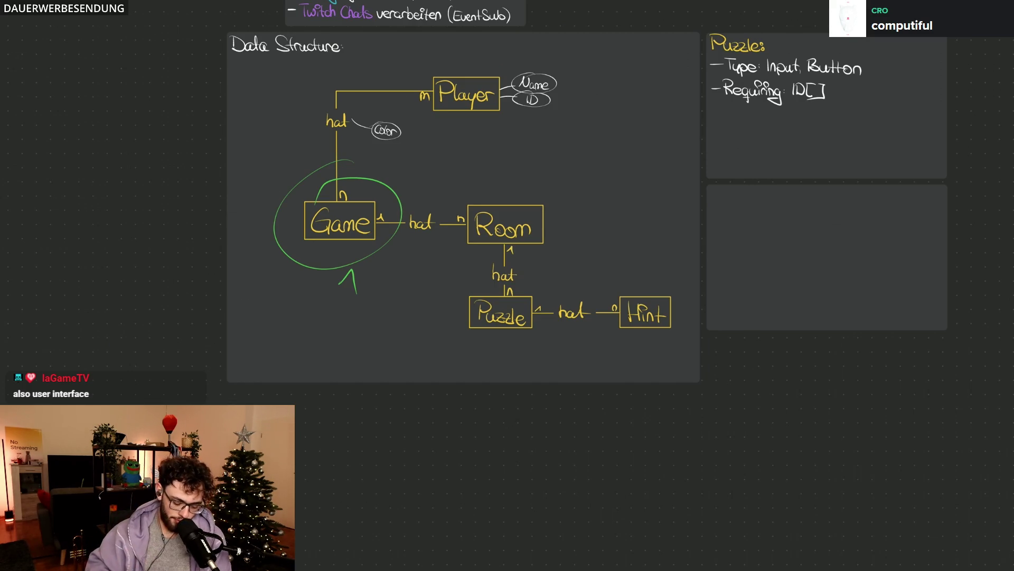
scroll(385, 185, up, 2)
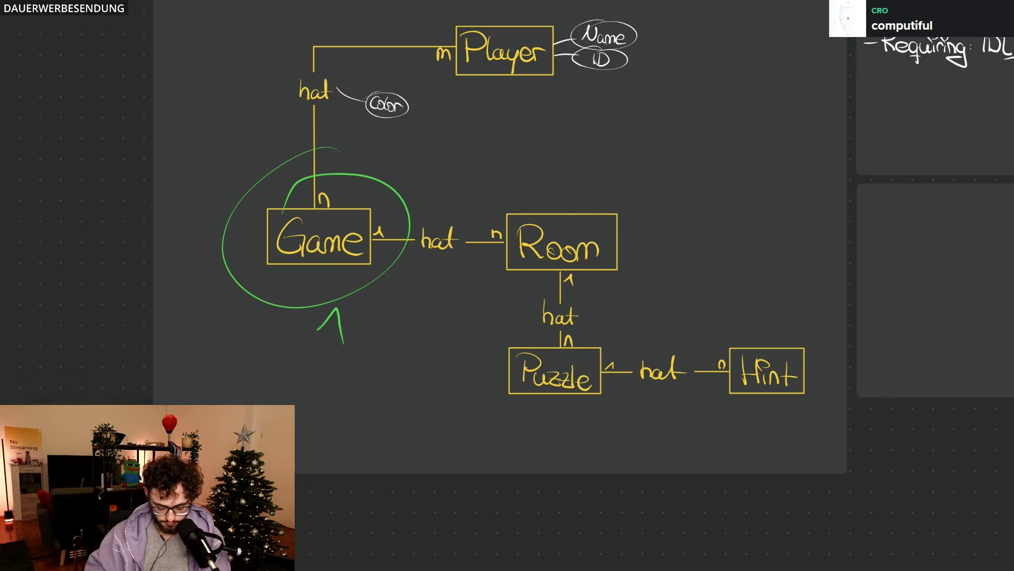
scroll(508, 286, up, 2)
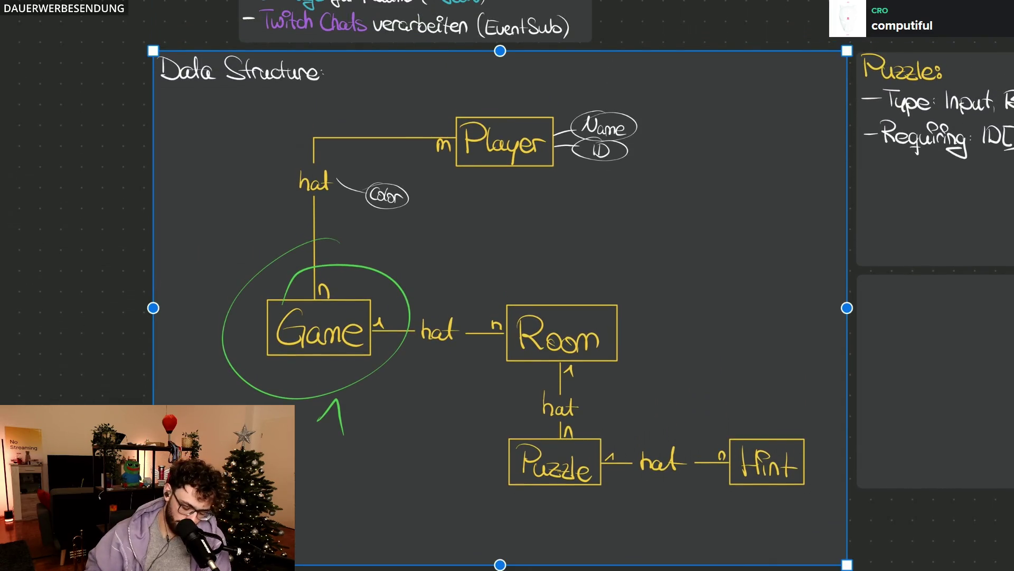
key(Escape)
scroll(508, 285, down, 3)
scroll(508, 286, right, 2)
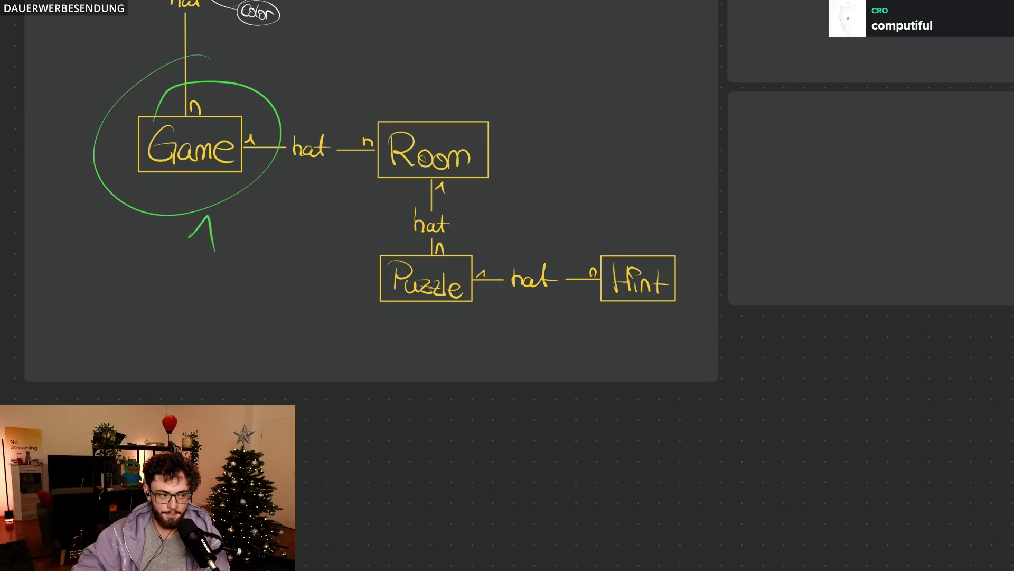
scroll(371, 238, up, 3)
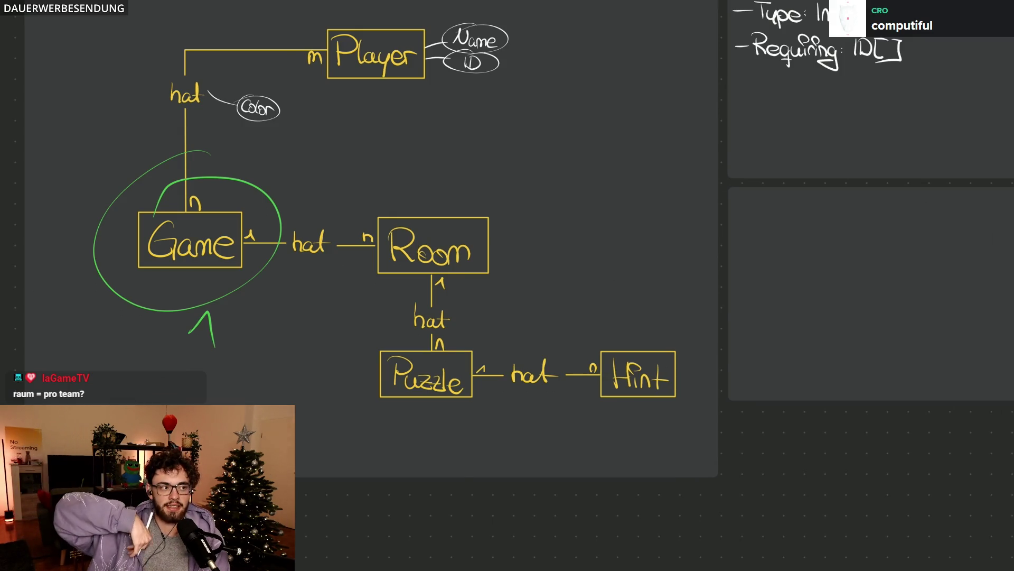
scroll(267, 415, down, 3)
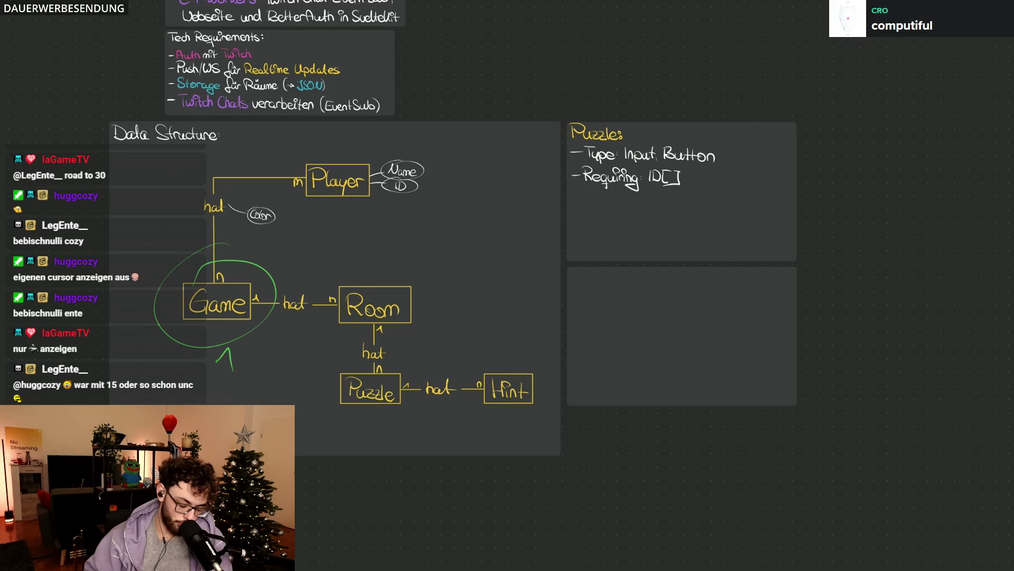
scroll(465, 346, up, 5)
scroll(507, 286, right, 5)
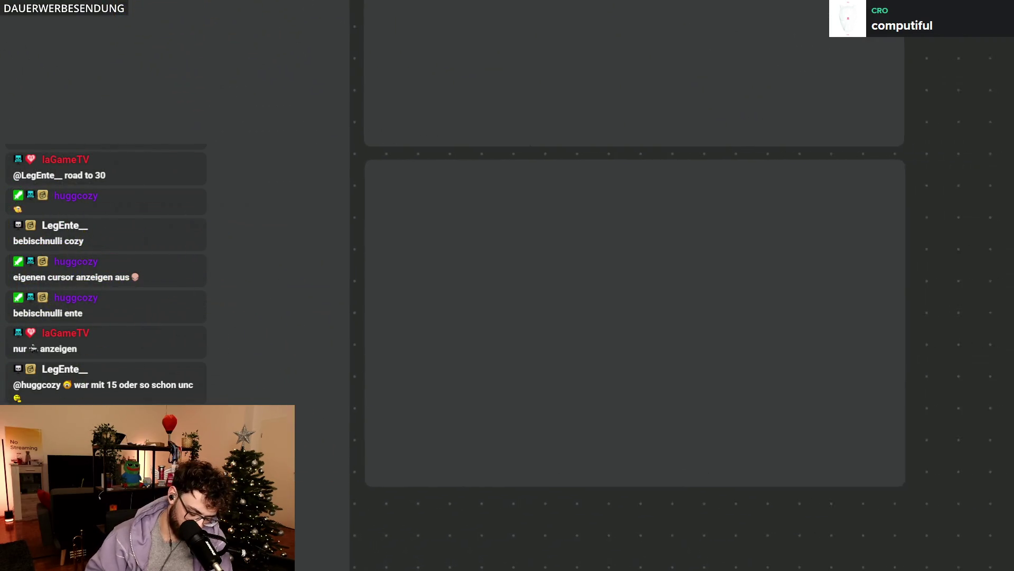
scroll(481, 314, up, 2)
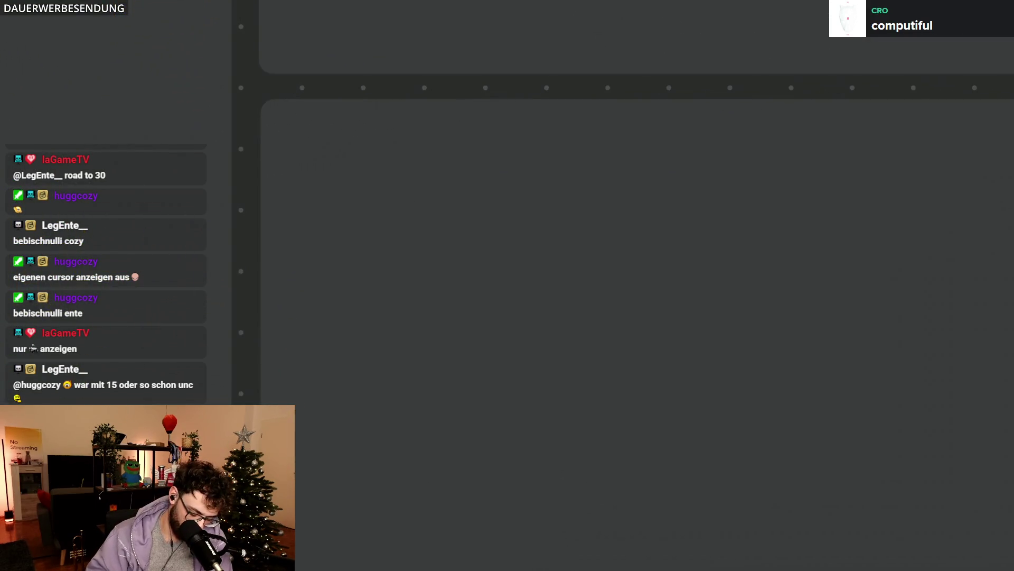
Step: Handwrite the heading 'Room:' in the empty panel and recolour it yellow
mouse_move(294, 119)
mouse_down()
mouse_move(295, 165)
mouse_move(339, 167)
mouse_up()
mouse_move(350, 132)
mouse_down()
mouse_move(390, 136)
mouse_move(438, 169)
mouse_up()
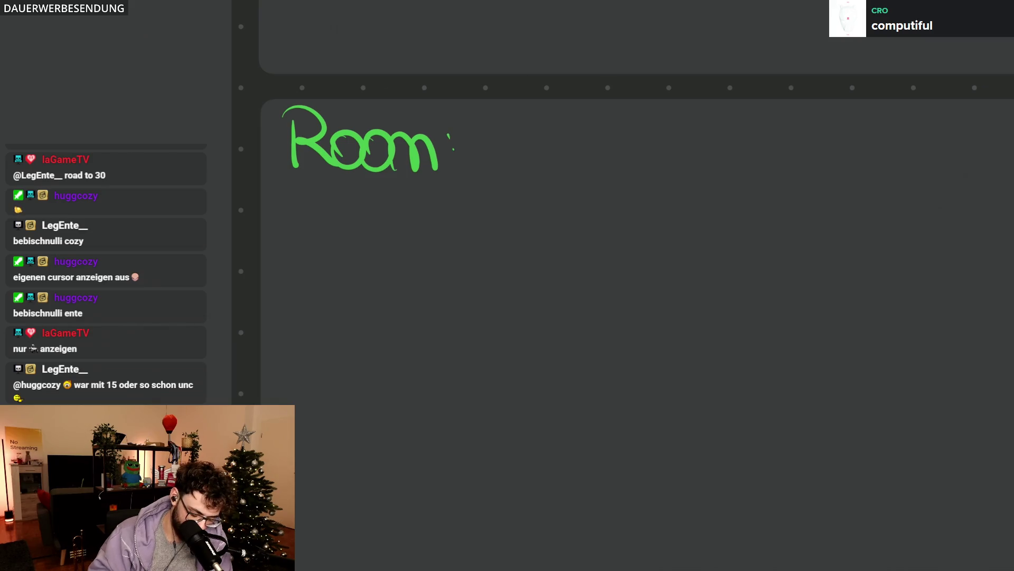
drag(339, 196, 396, 118)
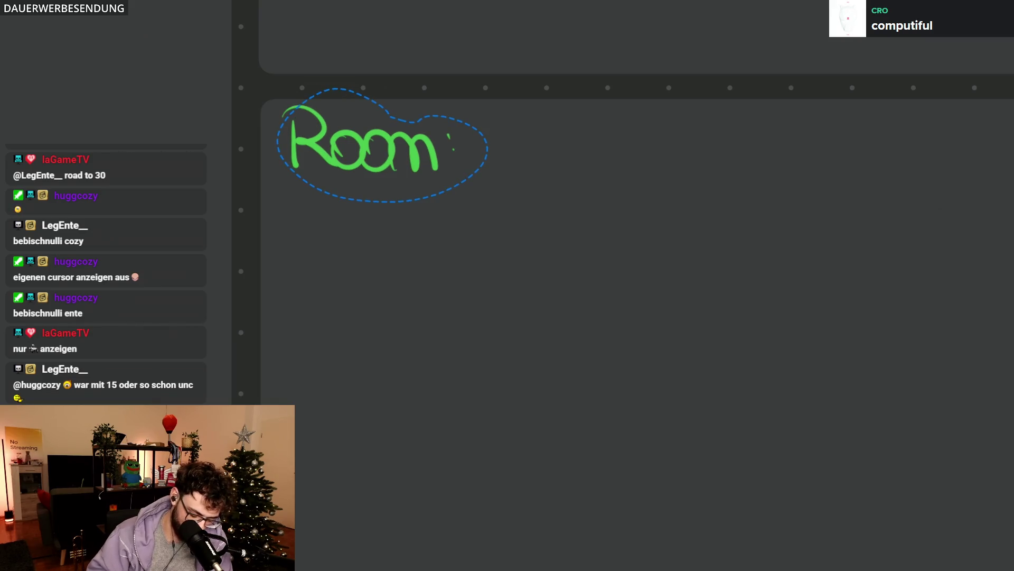
key(Escape)
Step: Start a white bullet line beneath the heading beginning '-Behaviour'
mouse_move(283, 226)
mouse_down()
mouse_move(333, 222)
mouse_move(336, 239)
mouse_up()
mouse_move(333, 218)
mouse_down()
mouse_move(364, 224)
mouse_move(342, 234)
mouse_move(391, 200)
mouse_move(419, 240)
mouse_move(533, 243)
mouse_move(572, 224)
mouse_move(572, 242)
mouse_up()
scroll(508, 318, right, 3)
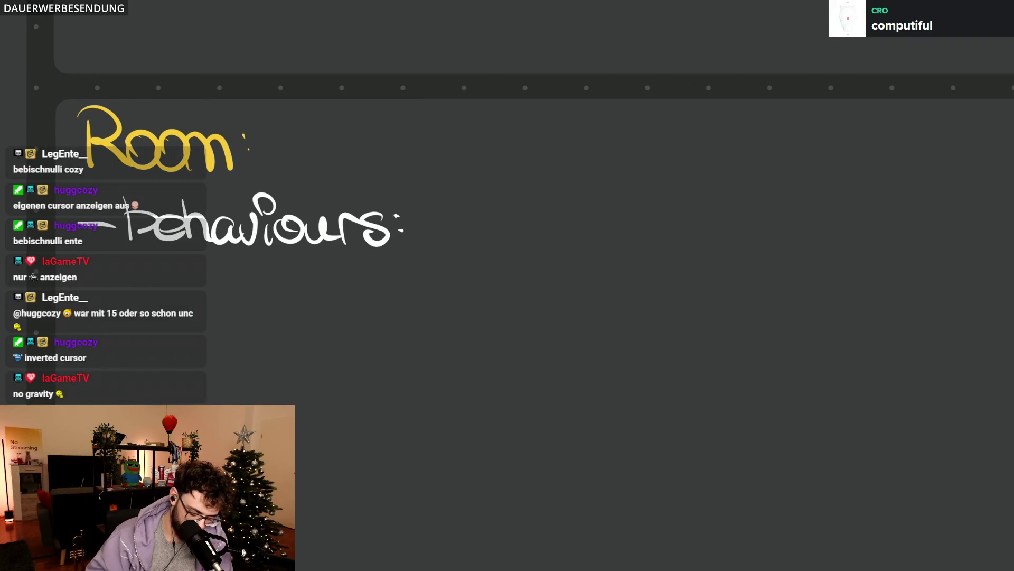
Step: Add an opening bracket and quotation mark after 'Behaviours:', undoing the misdrawn bracket
drag(433, 190, 474, 249)
key(ctrl+z)
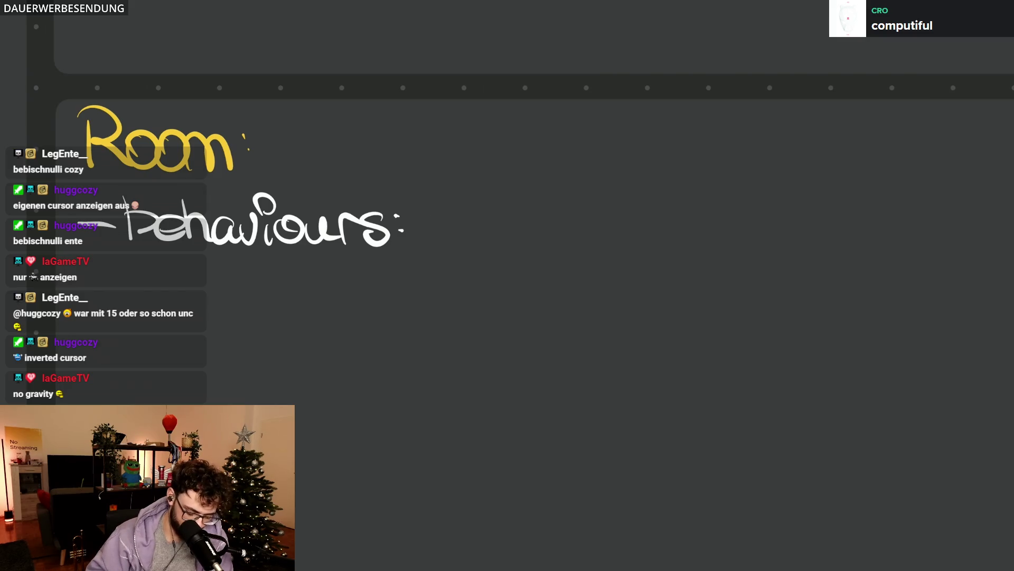
scroll(508, 317, left, 1)
mouse_move(441, 185)
mouse_down()
mouse_move(475, 252)
mouse_move(439, 187)
mouse_up()
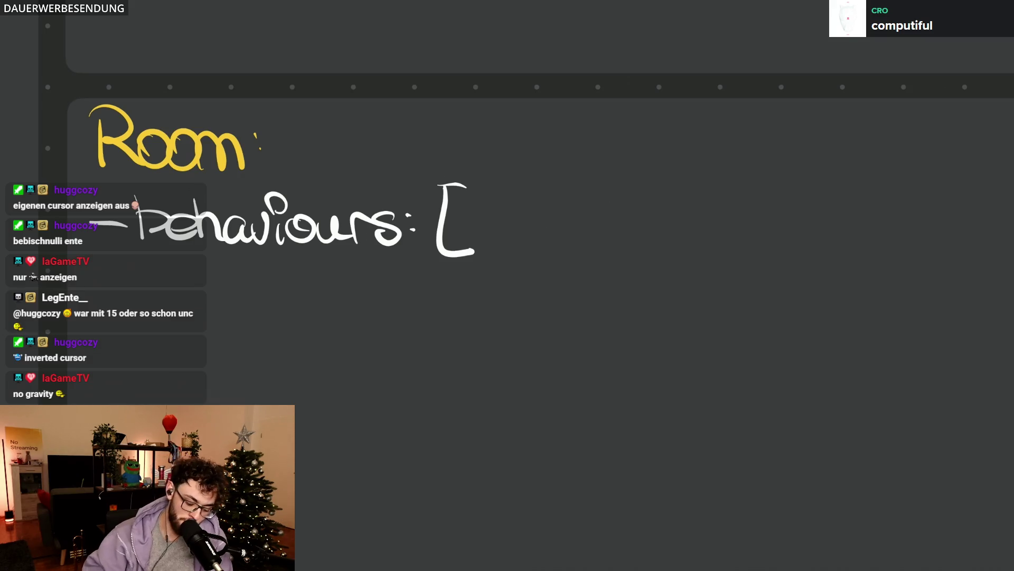
scroll(507, 237, up, 1)
scroll(508, 239, up, 1)
mouse_move(467, 234)
mouse_down()
mouse_move(514, 286)
mouse_move(545, 287)
mouse_move(566, 264)
mouse_move(582, 282)
mouse_move(641, 287)
mouse_up()
Step: Write 'darkness' with its closing quote so the line reads -Behaviours: ["darkness",
drag(685, 263, 665, 288)
drag(687, 233, 690, 251)
drag(698, 240, 701, 254)
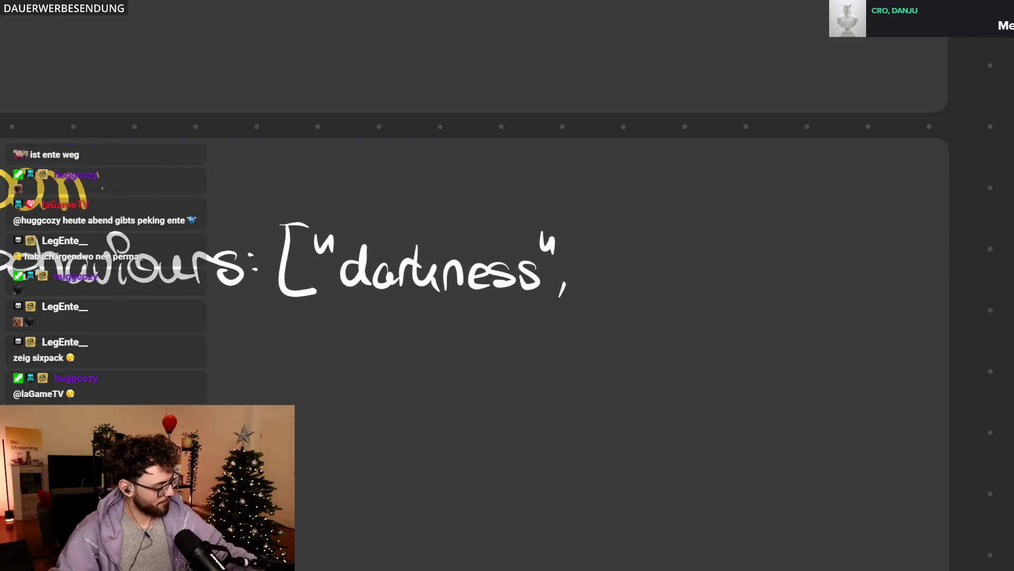
scroll(507, 318, down, 3)
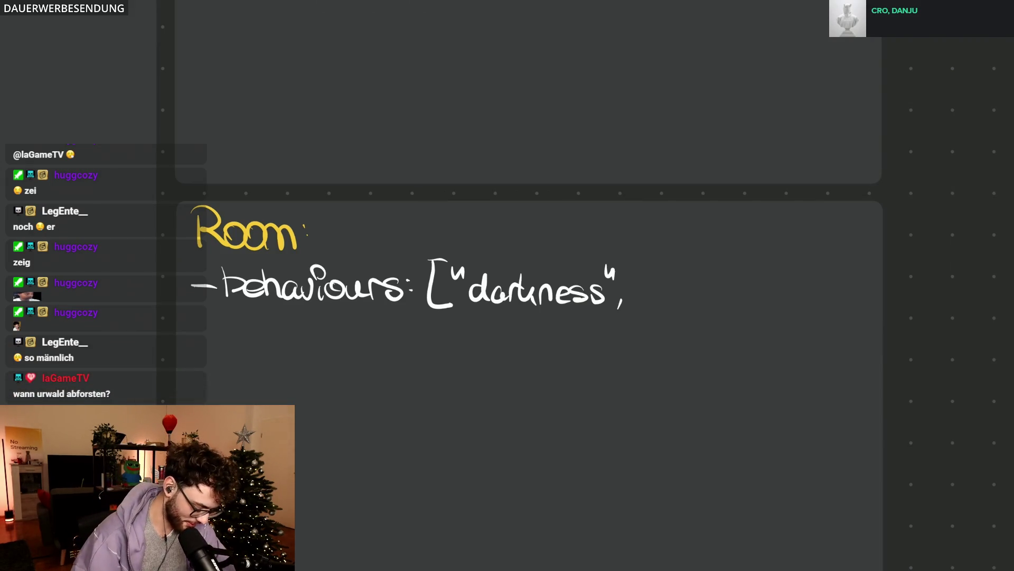
scroll(212, 318, up, 5)
Step: Erase the capital B of Behaviours, undoing the over-erase and removing only the B
mouse_move(270, 230)
mouse_down()
mouse_move(249, 192)
mouse_move(190, 242)
mouse_up()
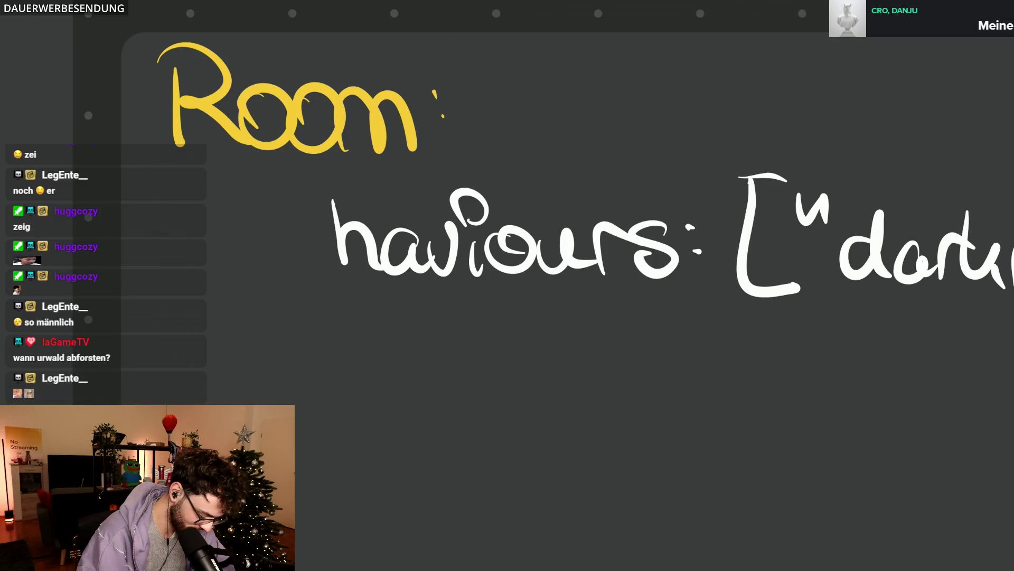
key(ctrl+z)
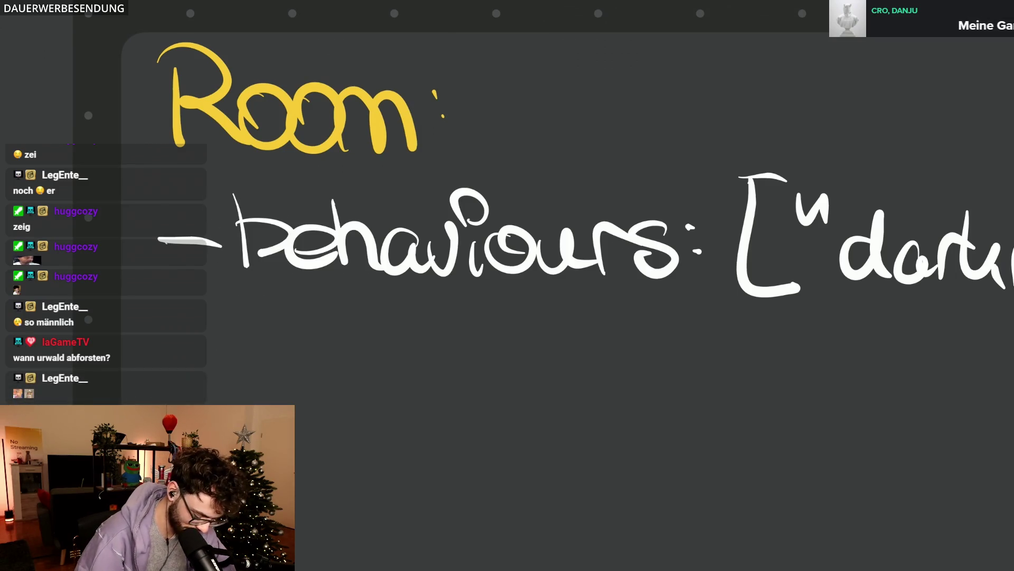
mouse_move(238, 198)
mouse_down()
mouse_move(259, 220)
mouse_move(228, 274)
mouse_move(285, 254)
mouse_up()
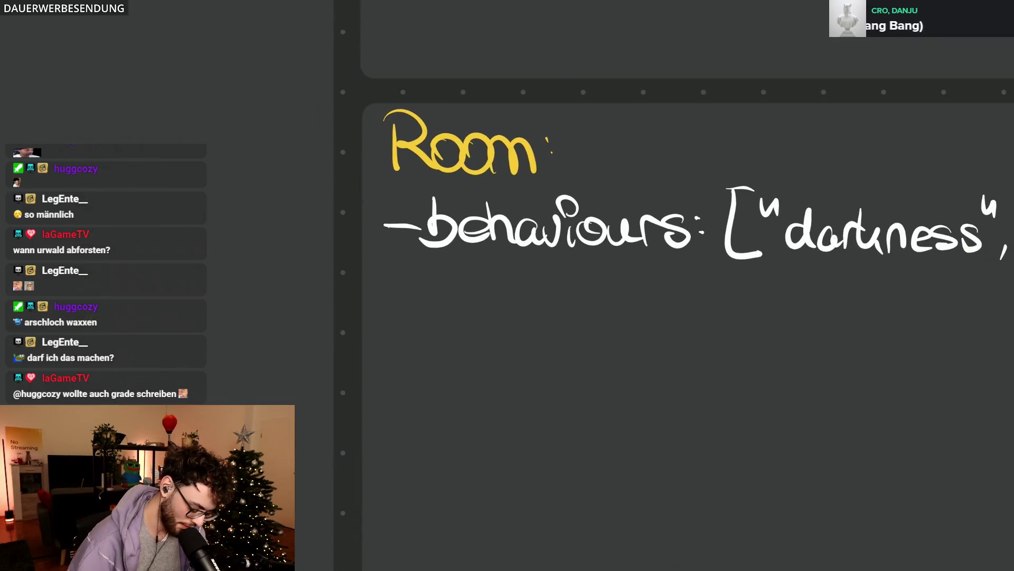
scroll(666, 317, right, 5)
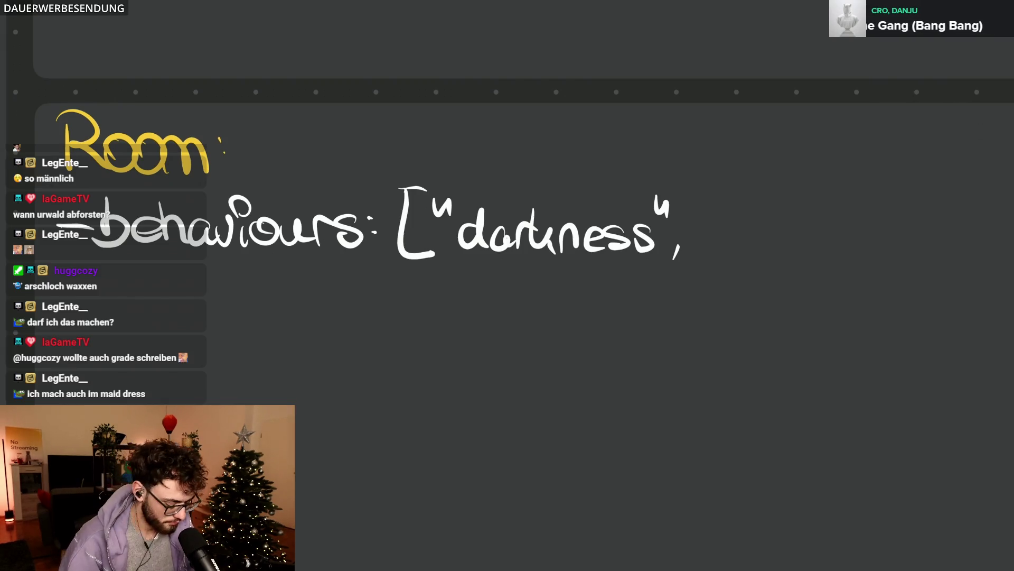
scroll(507, 286, left, 2)
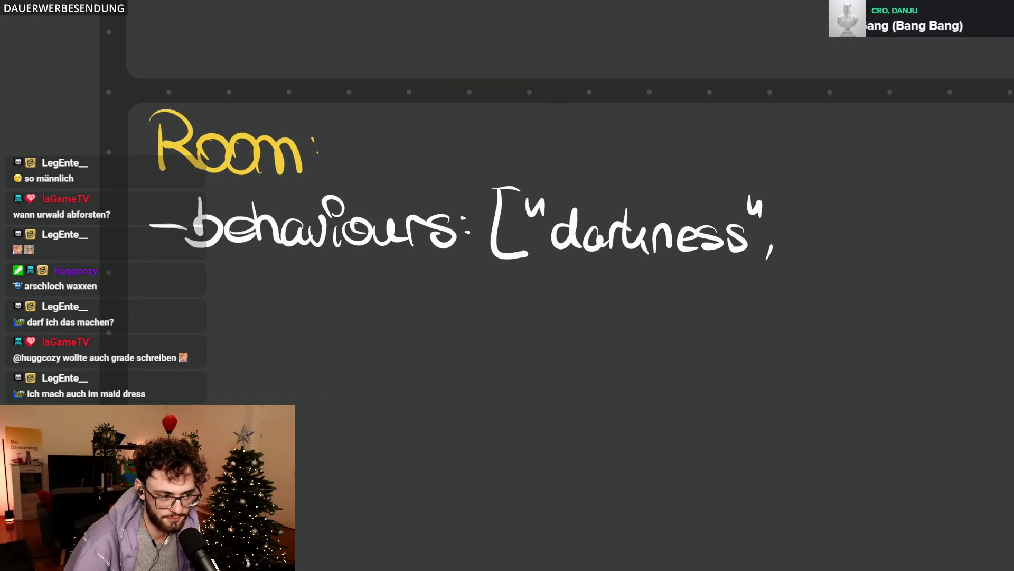
scroll(508, 286, right, 4)
scroll(507, 285, right, 3)
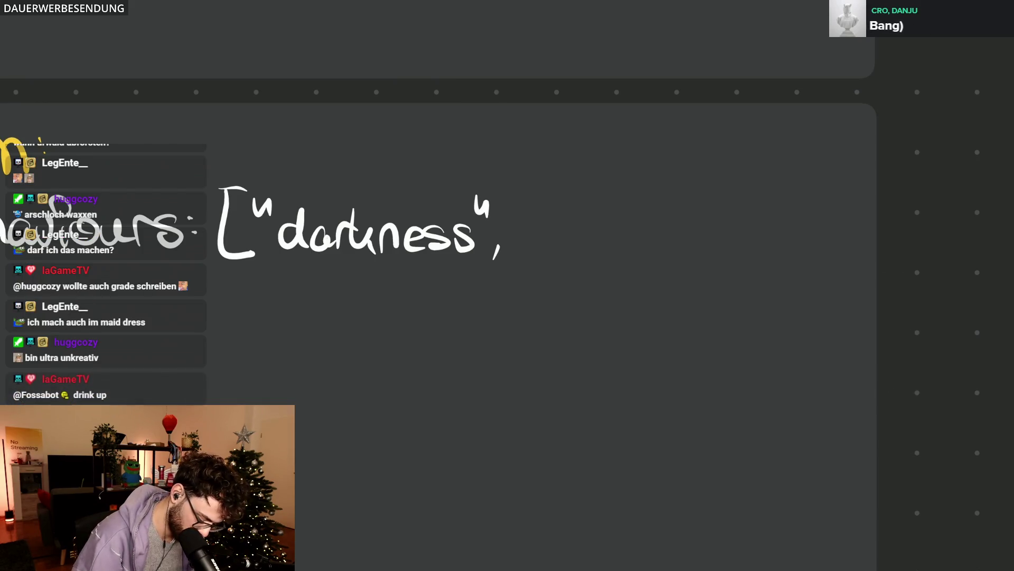
Step: Draw a purple arrow at 'darkness' and write the note 'Cursor als Taschenlampe' above it
drag(366, 188, 393, 189)
drag(300, 127, 304, 165)
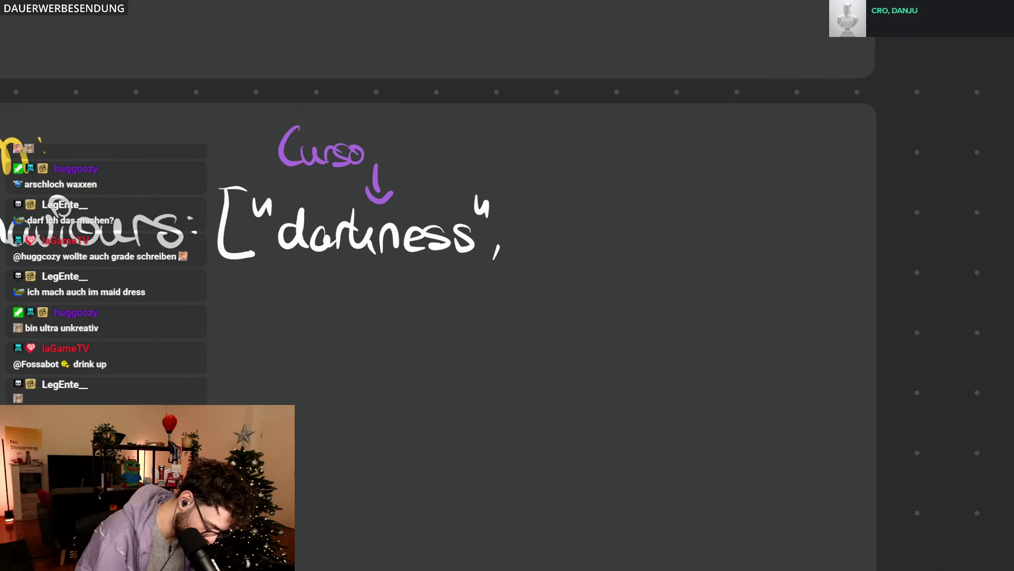
drag(412, 128, 418, 163)
drag(438, 147, 420, 162)
drag(460, 128, 459, 163)
drag(524, 151, 541, 162)
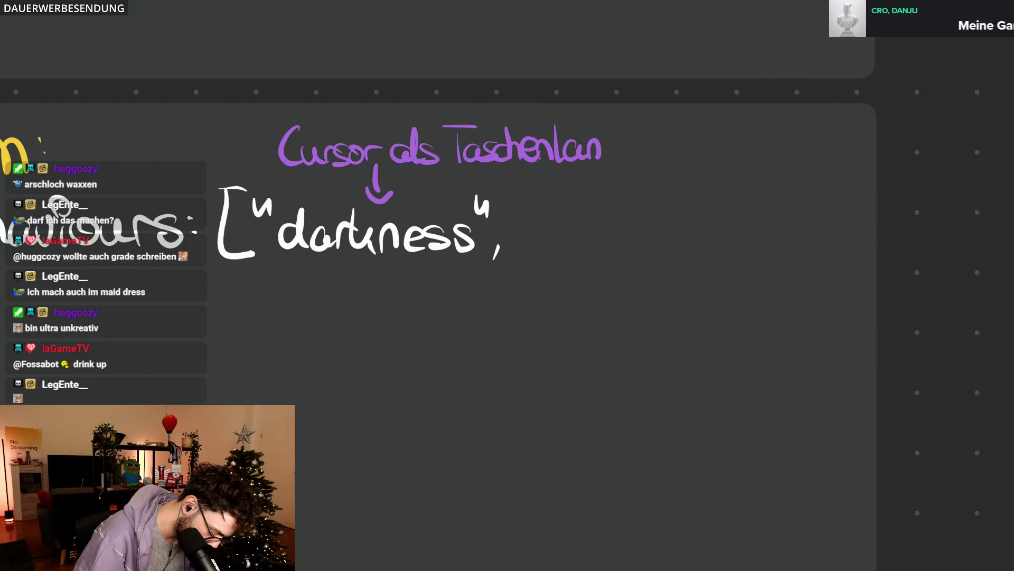
drag(618, 144, 667, 163)
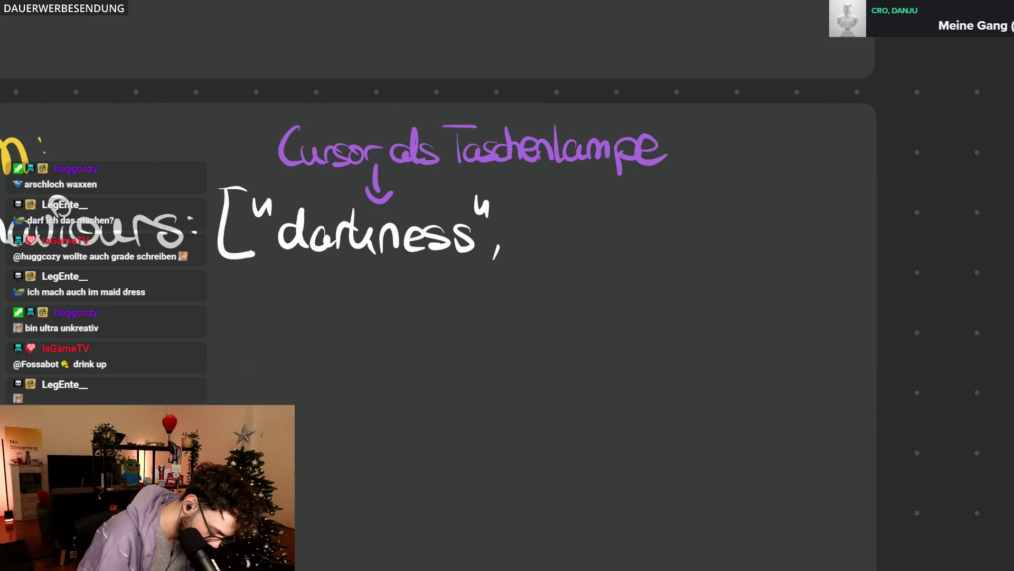
Step: Lasso and move the Taschenlampe note left, then undo the move
drag(274, 147, 269, 143)
mouse_move(467, 147)
mouse_down()
mouse_move(374, 137)
mouse_move(459, 151)
mouse_move(476, 107)
mouse_move(384, 143)
mouse_up()
key(ctrl+z)
Step: Deselect the note and the large panel frame with Escape
key(Escape)
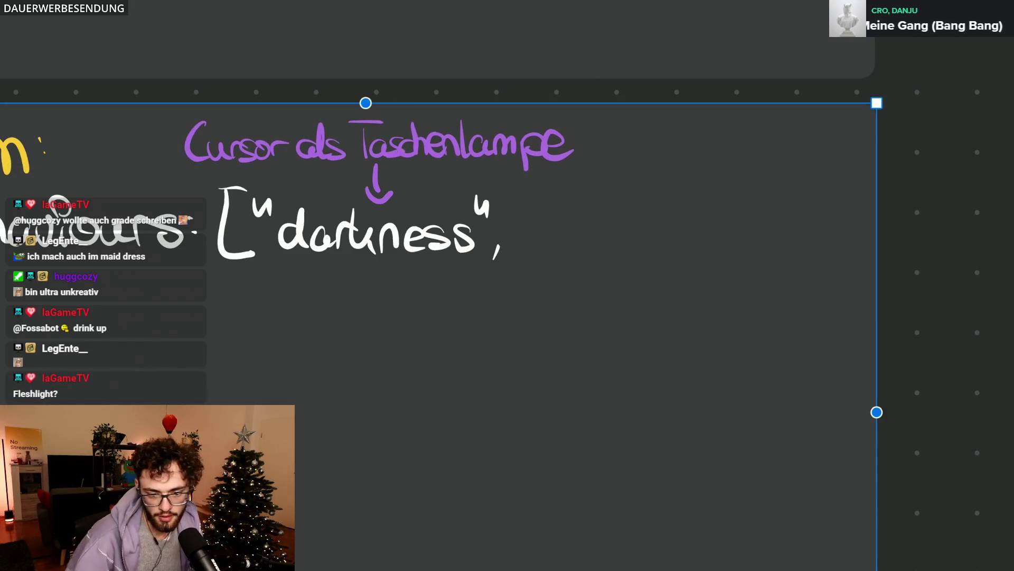
key(Escape)
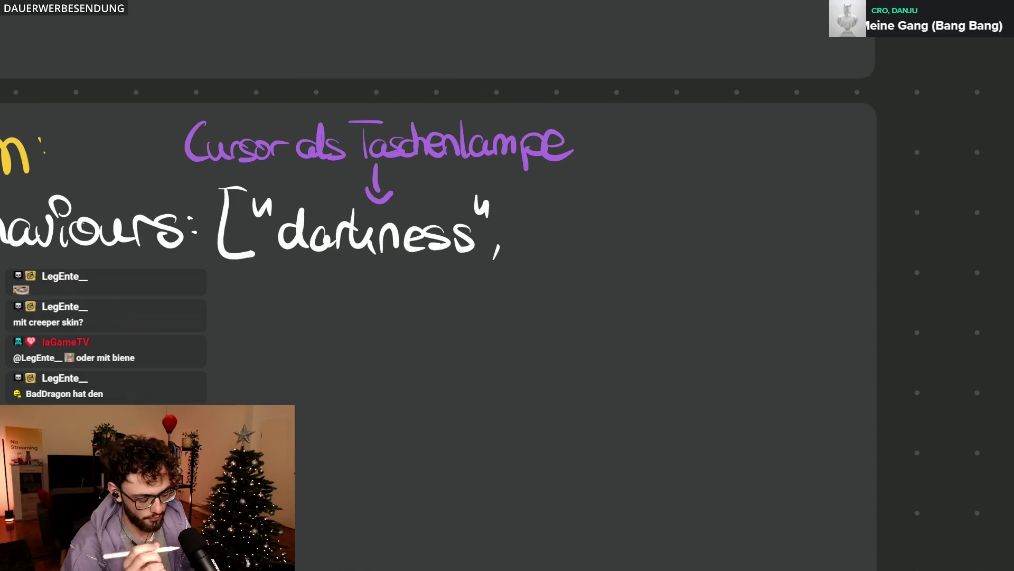
scroll(507, 285, left, 3)
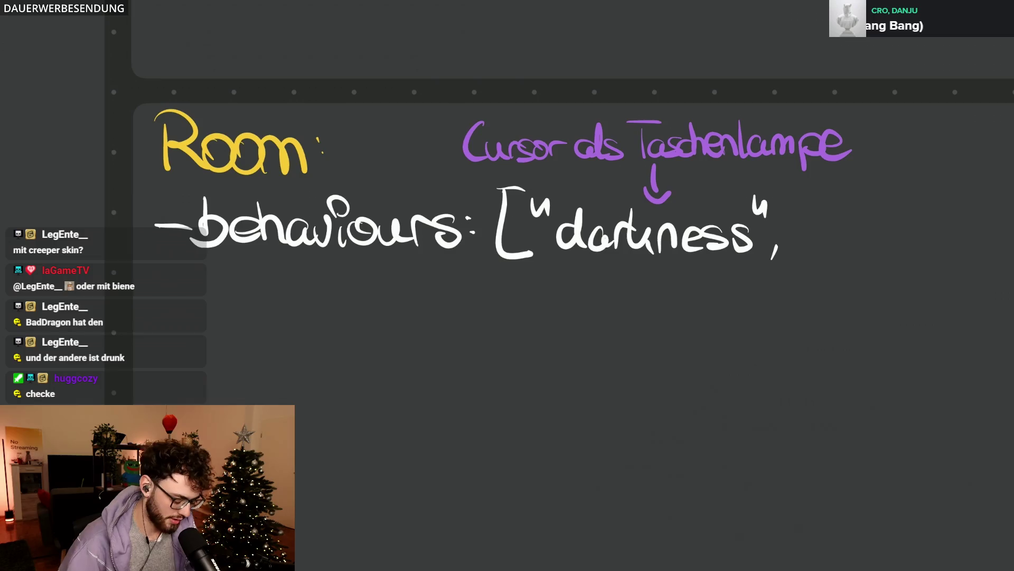
scroll(647, 287, down, 5)
scroll(508, 286, up, 2)
scroll(508, 285, up, 2)
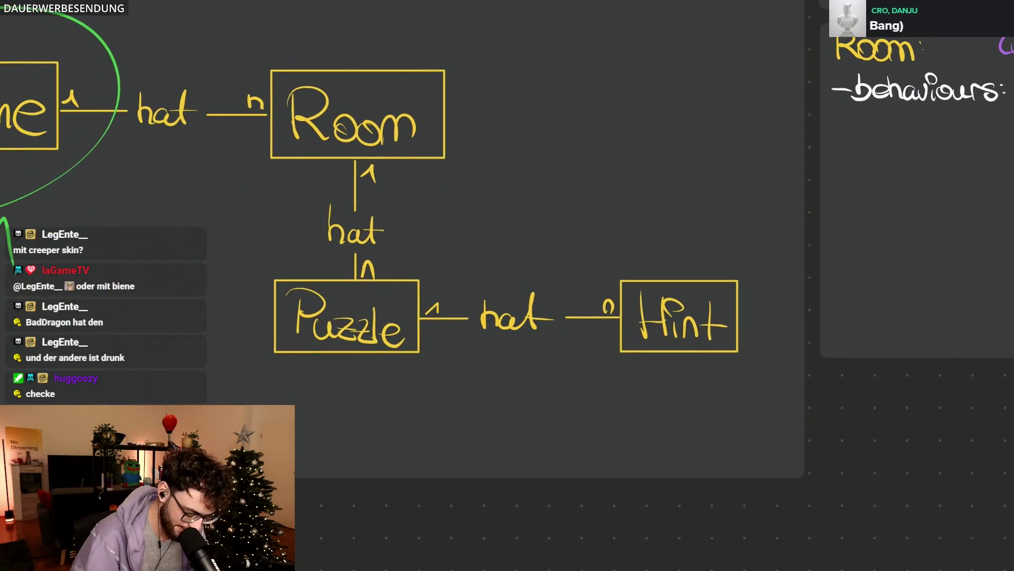
scroll(507, 286, up, 2)
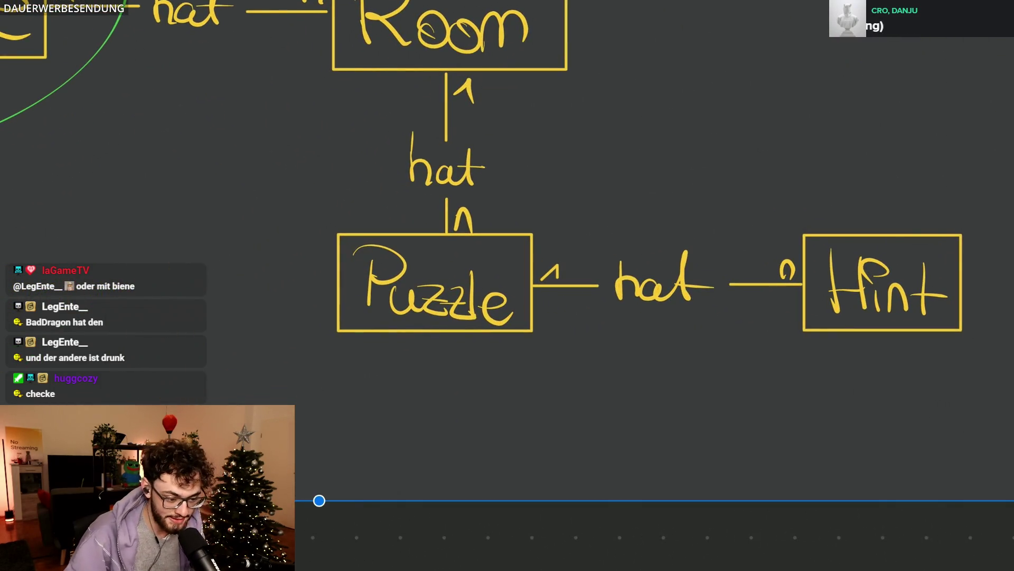
scroll(704, 341, down, 3)
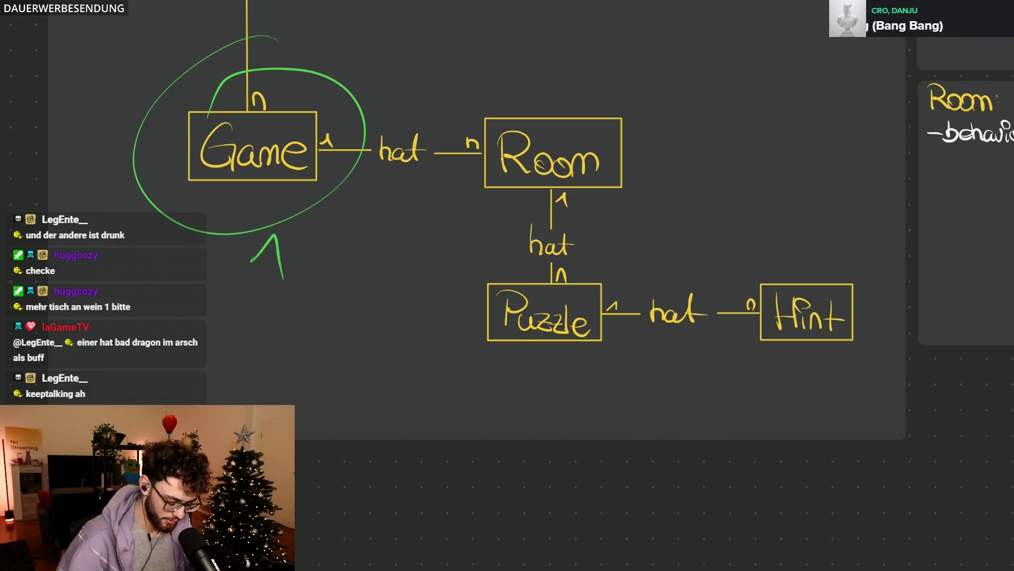
scroll(507, 220, right, 5)
scroll(507, 285, right, 2)
scroll(714, 238, up, 3)
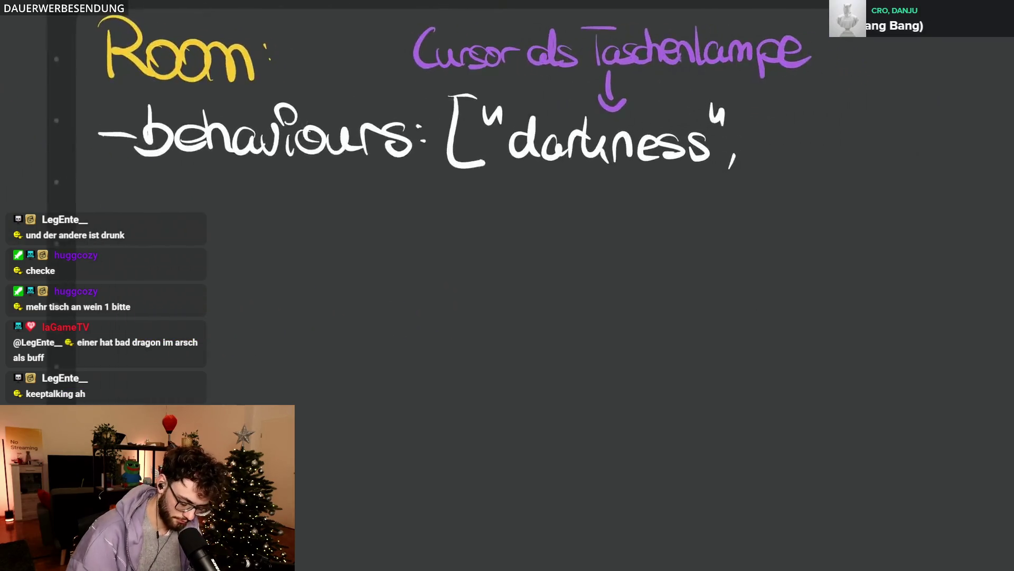
scroll(507, 286, right, 3)
scroll(508, 286, left, 3)
scroll(507, 286, left, 3)
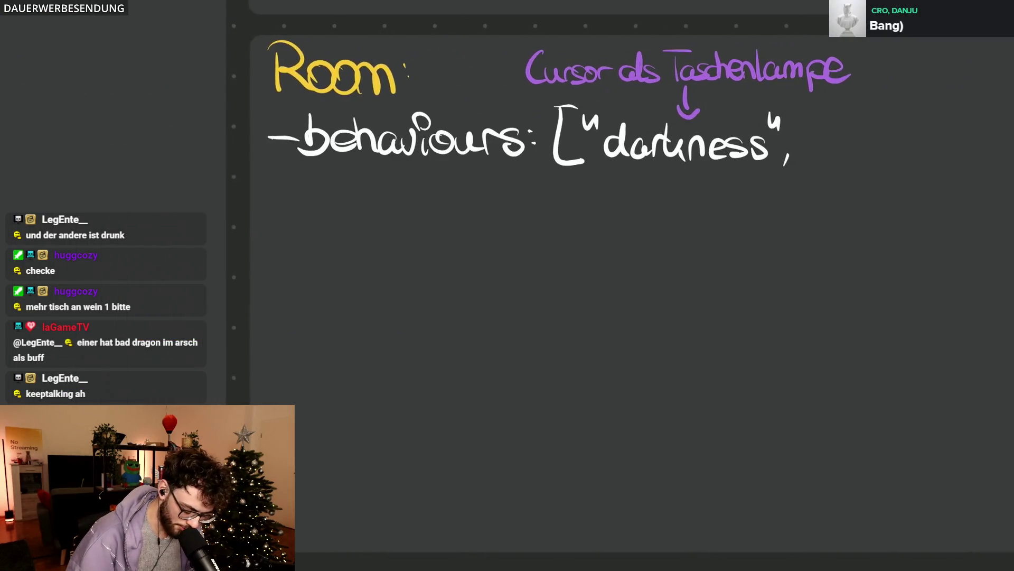
scroll(507, 285, down, 3)
scroll(508, 285, up, 4)
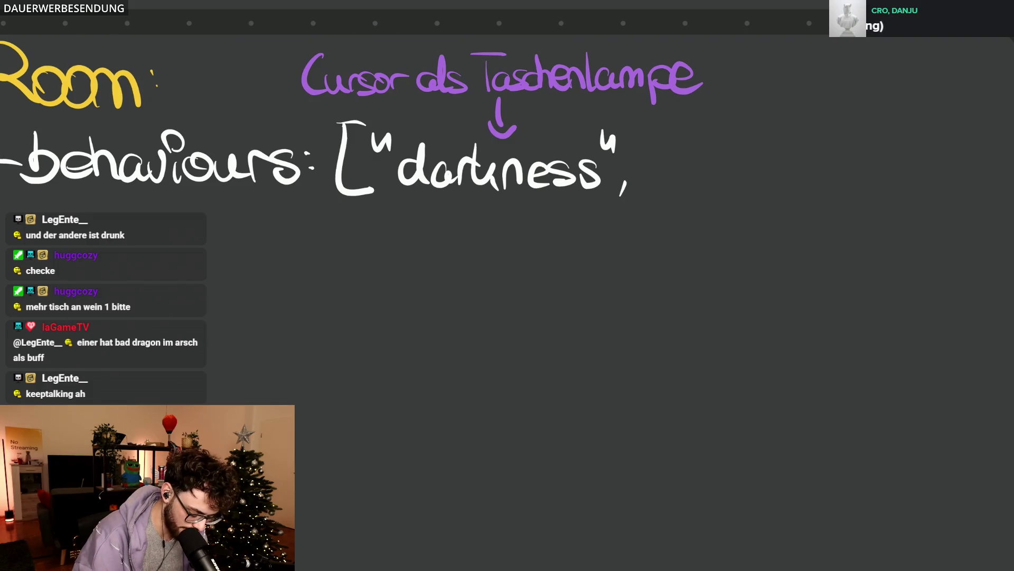
scroll(507, 286, down, 2)
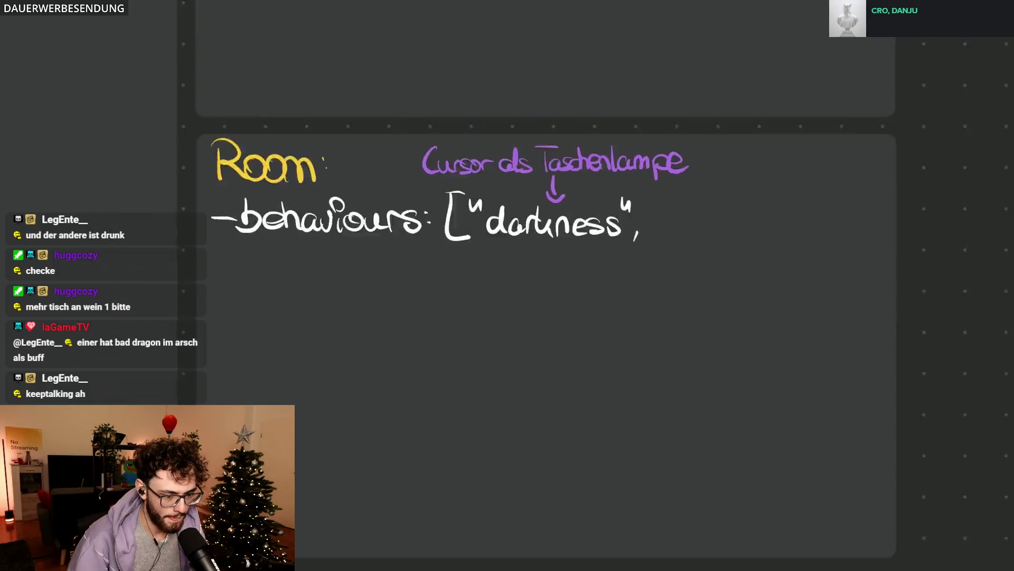
scroll(508, 285, down, 2)
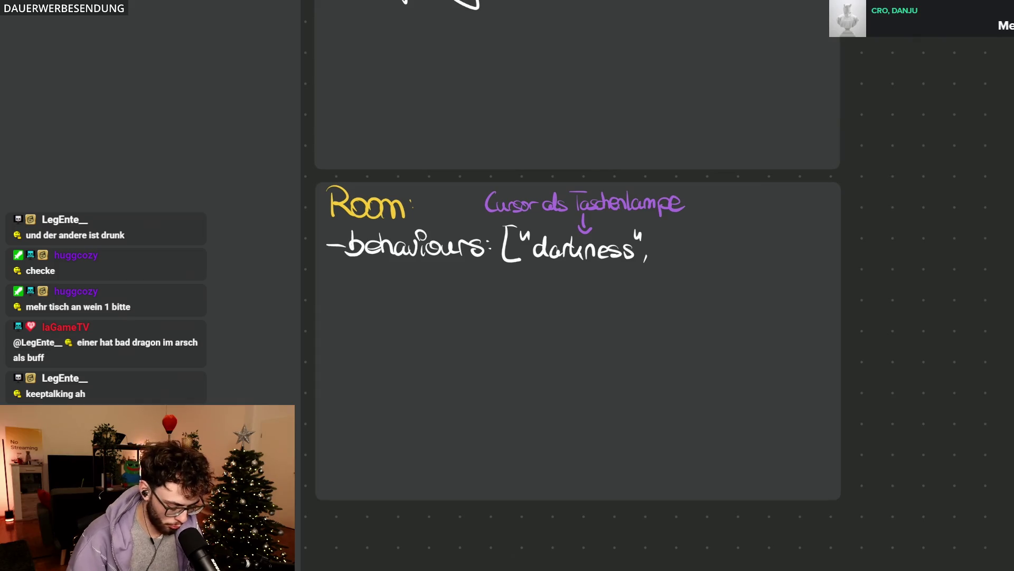
scroll(508, 285, down, 2)
scroll(262, 417, up, 2)
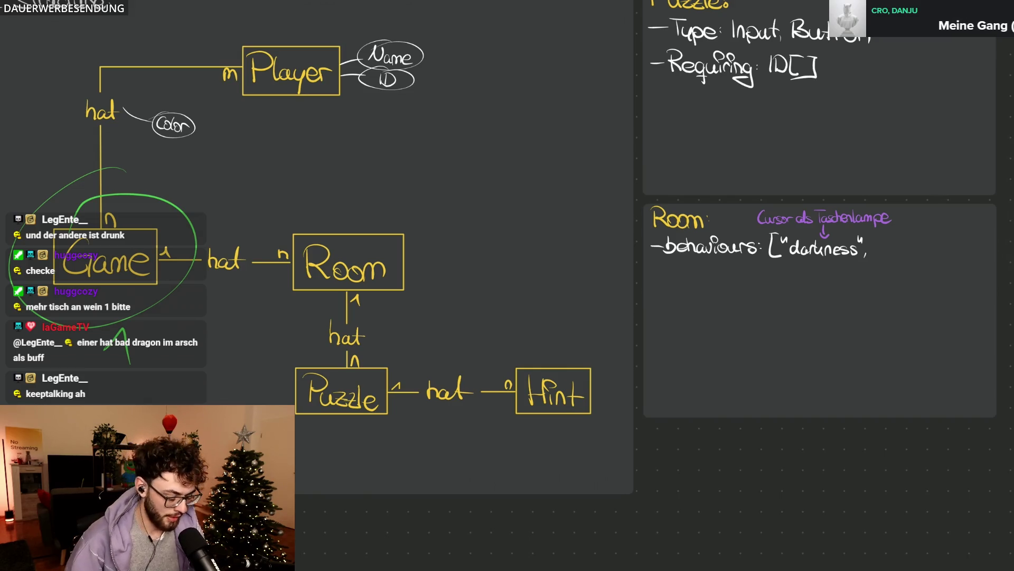
scroll(507, 247, left, 5)
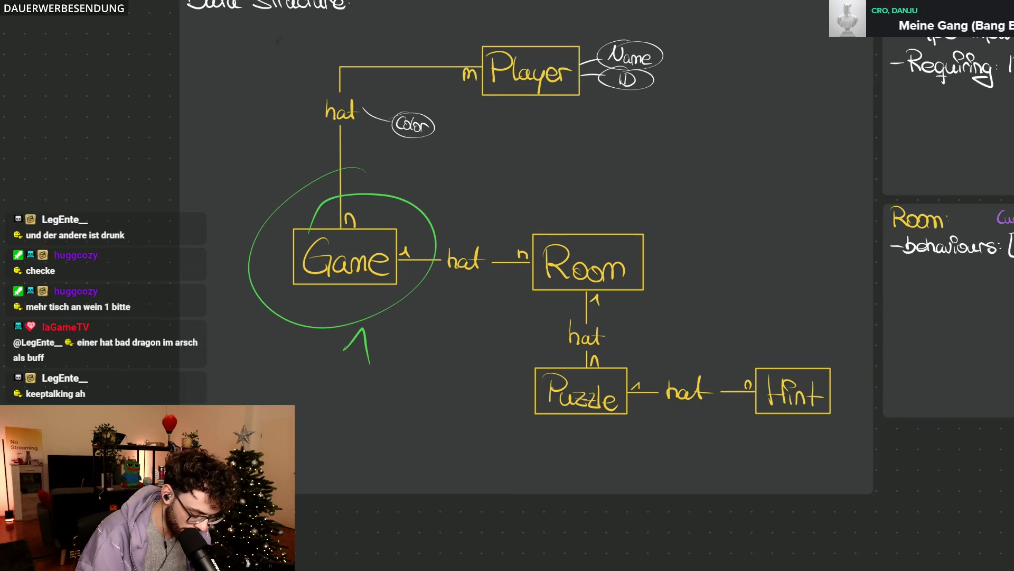
scroll(363, 320, right, 5)
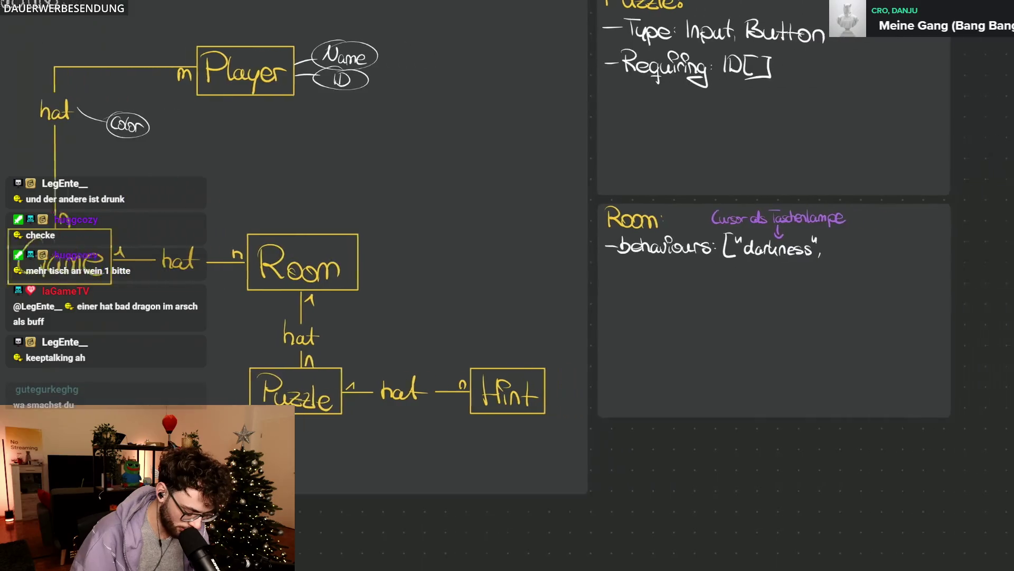
scroll(460, 266, right, 2)
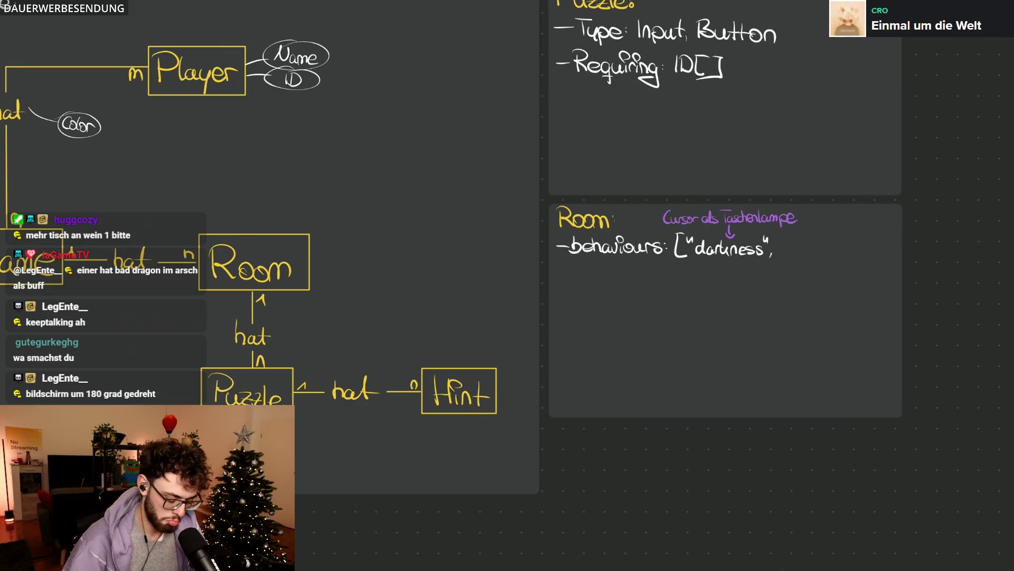
scroll(721, 248, up, 5)
Step: Handwrite the quoted entry "180deg" after "darkness" in the behaviours list
drag(452, 162, 454, 177)
drag(477, 216, 508, 214)
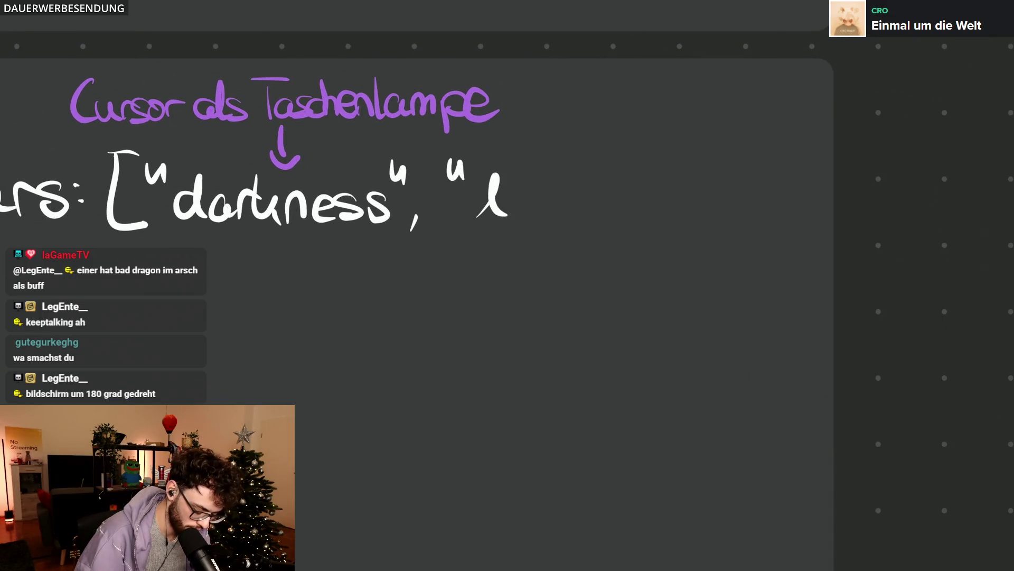
mouse_move(539, 177)
mouse_down()
mouse_move(547, 207)
mouse_move(610, 165)
mouse_up()
mouse_move(626, 204)
mouse_down()
mouse_move(652, 190)
mouse_move(627, 248)
mouse_up()
drag(675, 171, 689, 156)
scroll(508, 317, left, 5)
scroll(507, 317, left, 1)
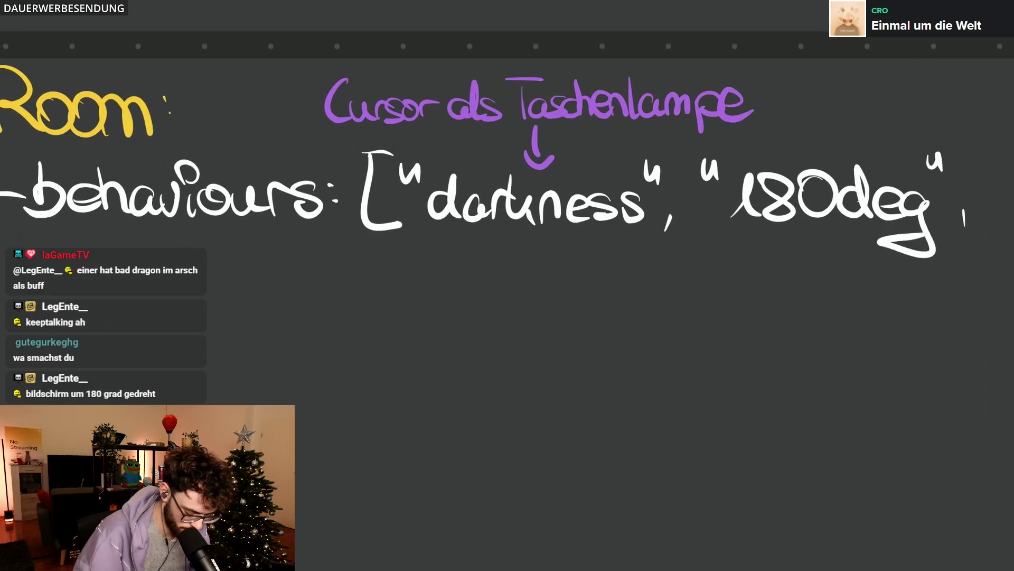
scroll(508, 317, left, 5)
scroll(279, 257, left, 3)
Step: Start a new quoted entry on the next line, write 'flipped', then erase it
drag(279, 257, 327, 311)
mouse_move(342, 272)
mouse_down()
mouse_move(347, 315)
mouse_move(368, 283)
mouse_up()
mouse_move(373, 305)
mouse_down()
mouse_move(374, 338)
mouse_move(386, 320)
mouse_move(448, 322)
mouse_up()
drag(471, 295, 472, 322)
drag(479, 263, 485, 322)
mouse_move(293, 309)
mouse_down()
mouse_move(444, 310)
mouse_move(483, 293)
mouse_up()
mouse_move(316, 321)
mouse_down()
mouse_move(332, 295)
mouse_move(362, 318)
mouse_up()
mouse_move(363, 274)
mouse_down()
mouse_move(366, 317)
mouse_move(414, 300)
mouse_move(520, 301)
mouse_up()
Step: Write "mirrored" with its closing quote and the list's closing bracket, undoing stray letters
mouse_move(525, 266)
mouse_down()
mouse_move(535, 323)
mouse_move(545, 277)
mouse_move(563, 277)
mouse_up()
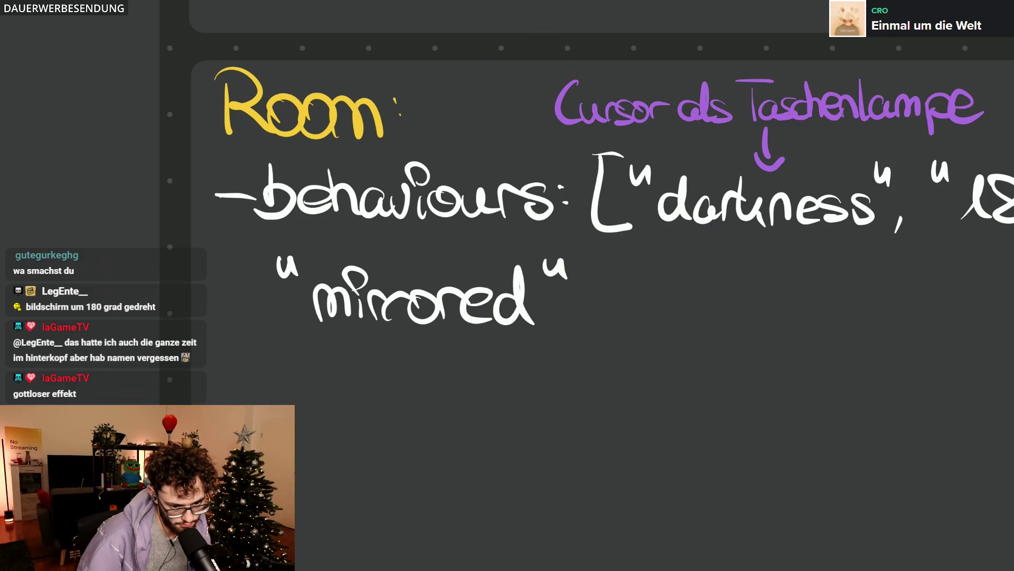
key(ctrl+z)
key(ctrl+z)
key(ctrl+z)
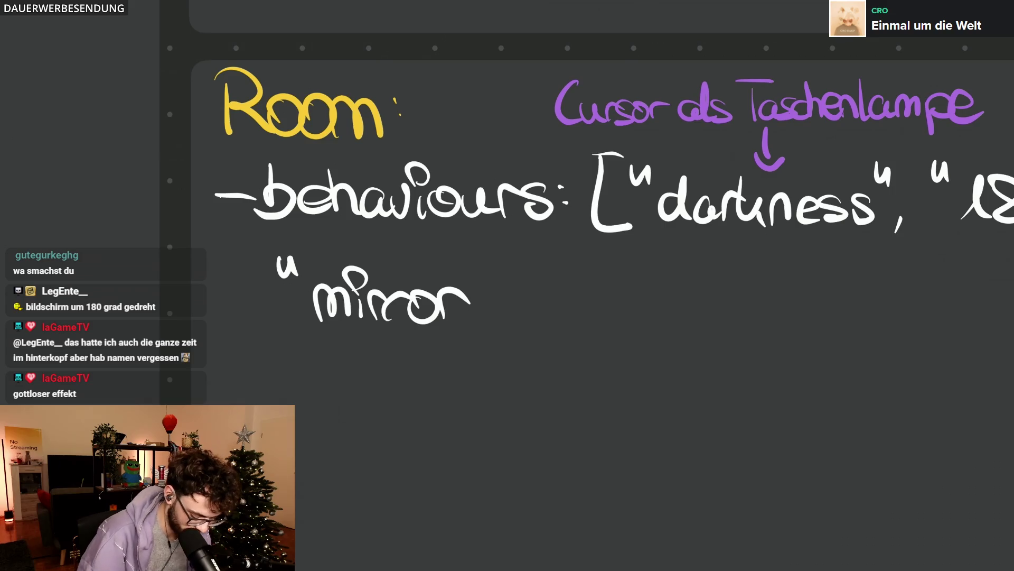
mouse_move(473, 321)
mouse_down()
mouse_move(491, 299)
mouse_move(507, 321)
mouse_move(542, 322)
mouse_up()
key(ctrl+z)
drag(558, 264, 561, 276)
mouse_move(569, 266)
mouse_down()
mouse_move(609, 339)
mouse_move(552, 344)
mouse_up()
scroll(800, 313, down, 2)
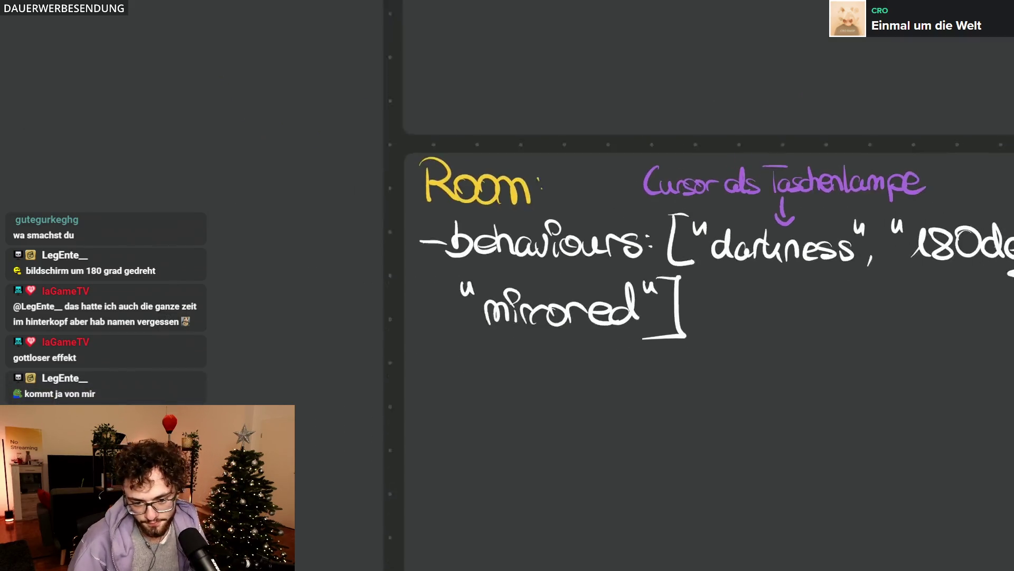
scroll(800, 314, down, 1)
scroll(595, 317, right, 4)
scroll(594, 318, right, 1)
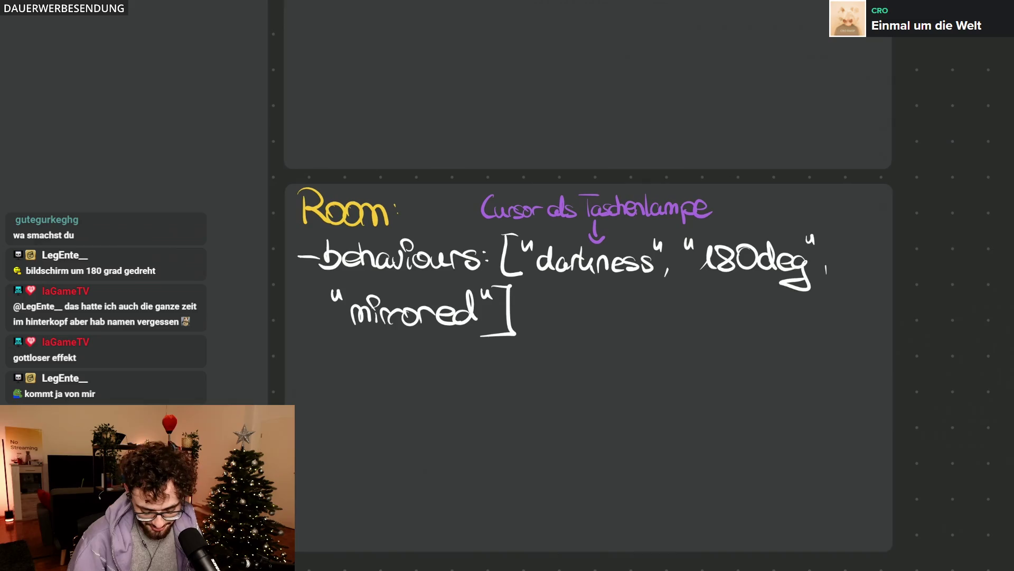
scroll(594, 317, up, 3)
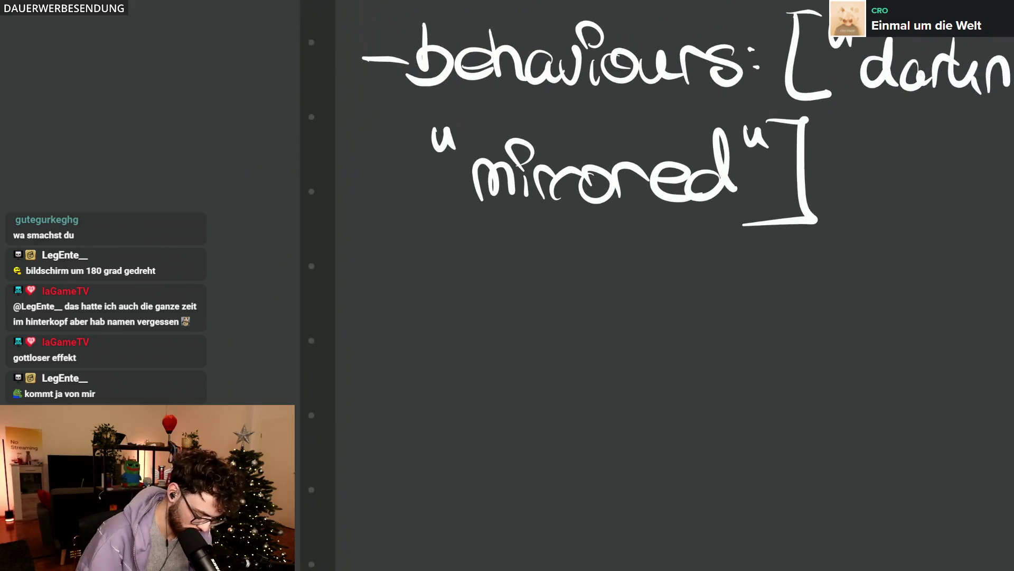
Step: Handwrite the attribute '-index: number' below the behaviours list, undoing a stray letter
mouse_move(354, 298)
mouse_down()
mouse_move(400, 296)
mouse_move(450, 319)
mouse_move(408, 349)
mouse_up()
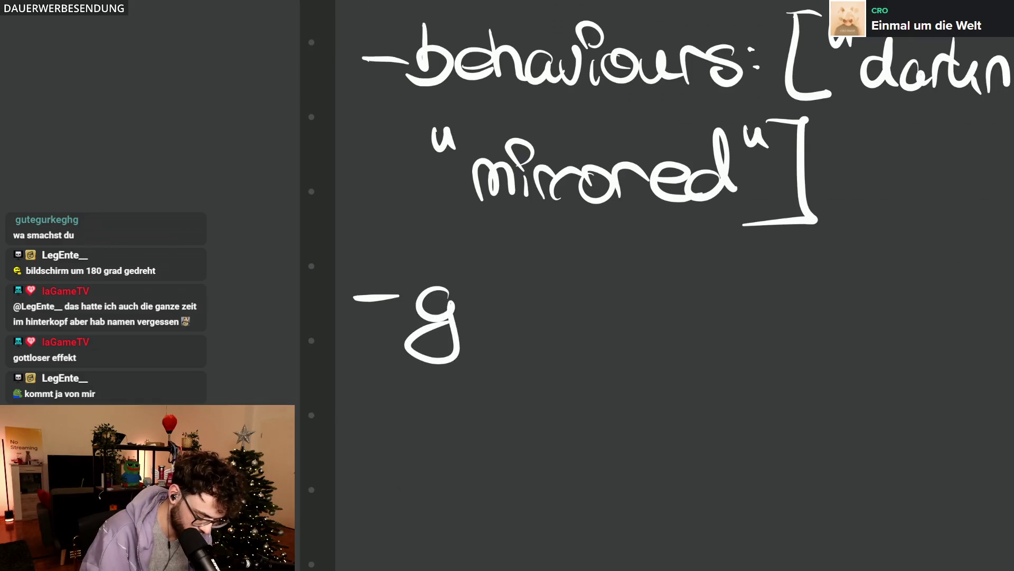
key(ctrl+z)
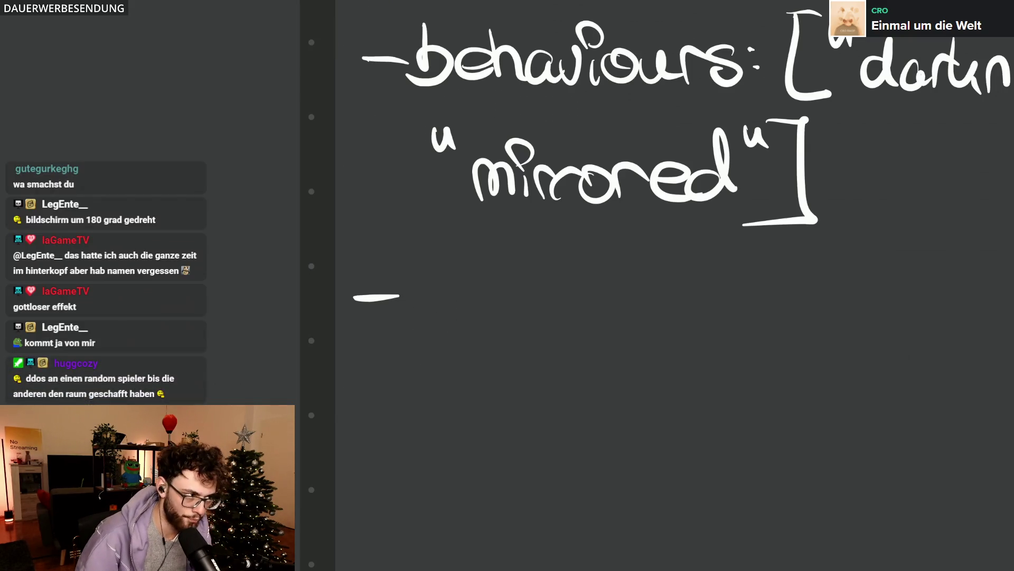
drag(426, 287, 404, 277)
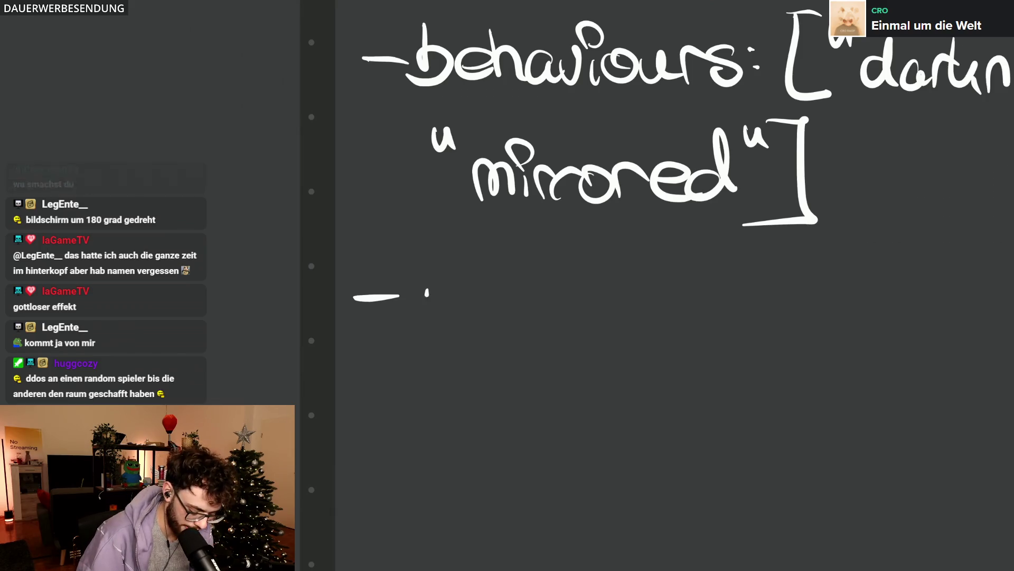
mouse_move(441, 313)
mouse_down()
mouse_move(519, 295)
mouse_move(528, 317)
mouse_move(614, 325)
mouse_up()
drag(611, 287, 582, 320)
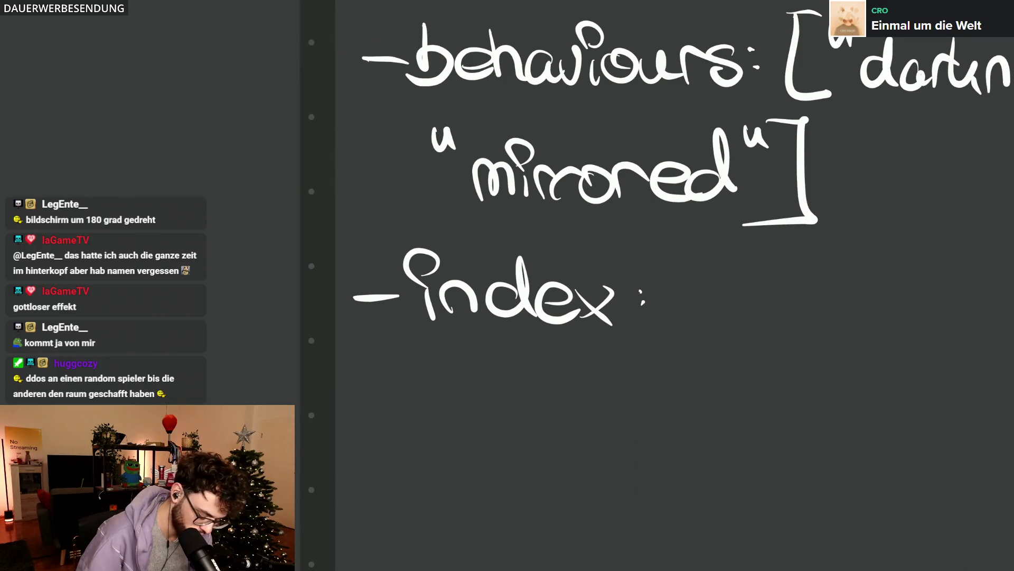
drag(502, 349, 617, 348)
mouse_move(619, 291)
mouse_down()
mouse_move(618, 333)
mouse_move(662, 345)
mouse_move(742, 314)
mouse_up()
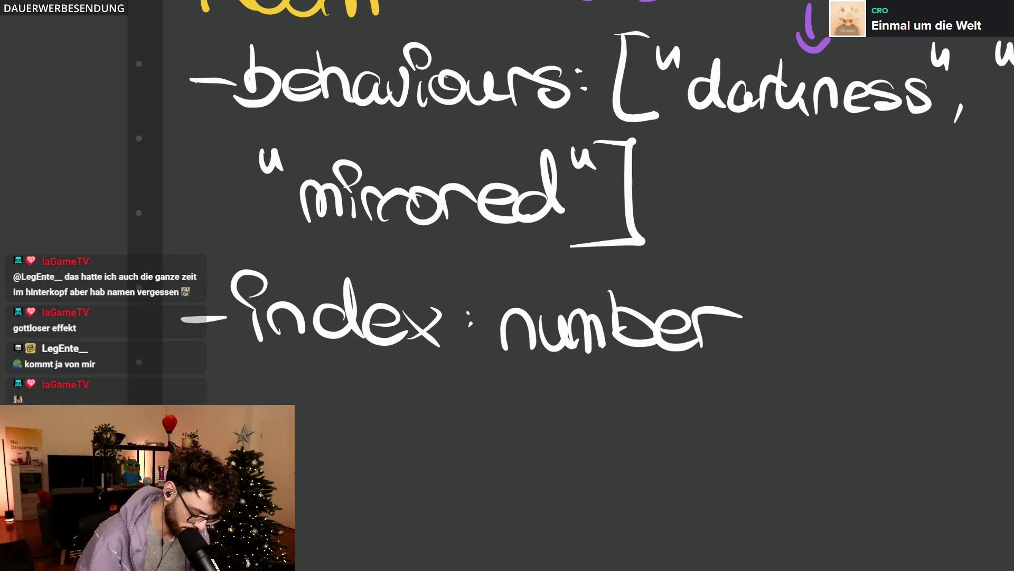
scroll(508, 286, down, 2)
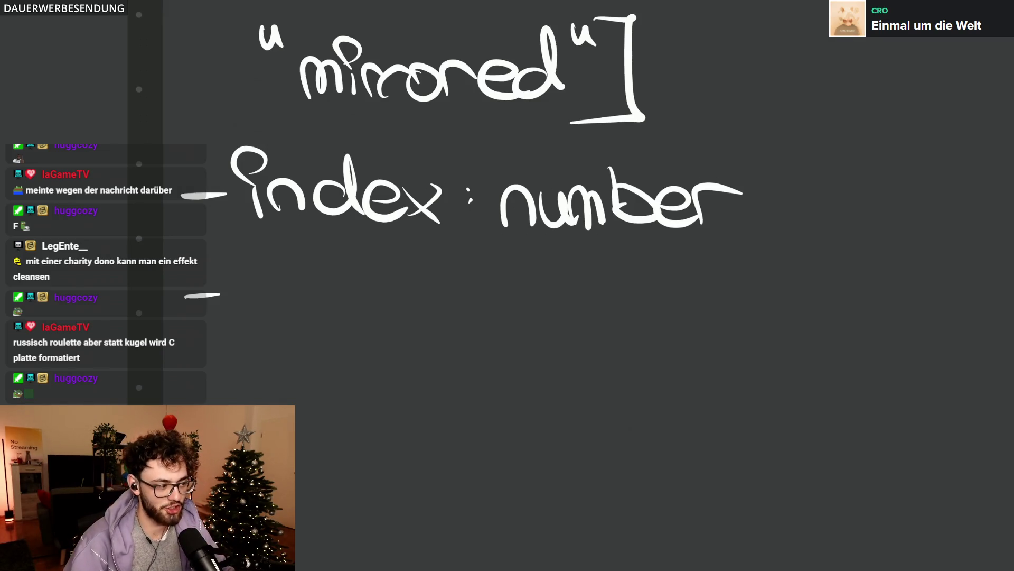
scroll(508, 286, down, 3)
scroll(507, 285, down, 2)
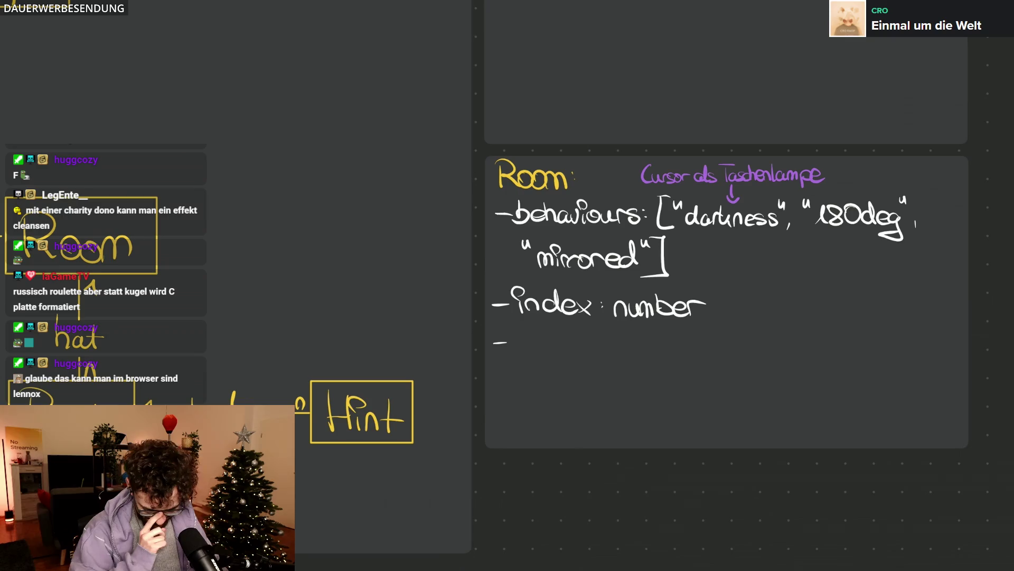
scroll(774, 312, up, 3)
scroll(774, 312, up, 1)
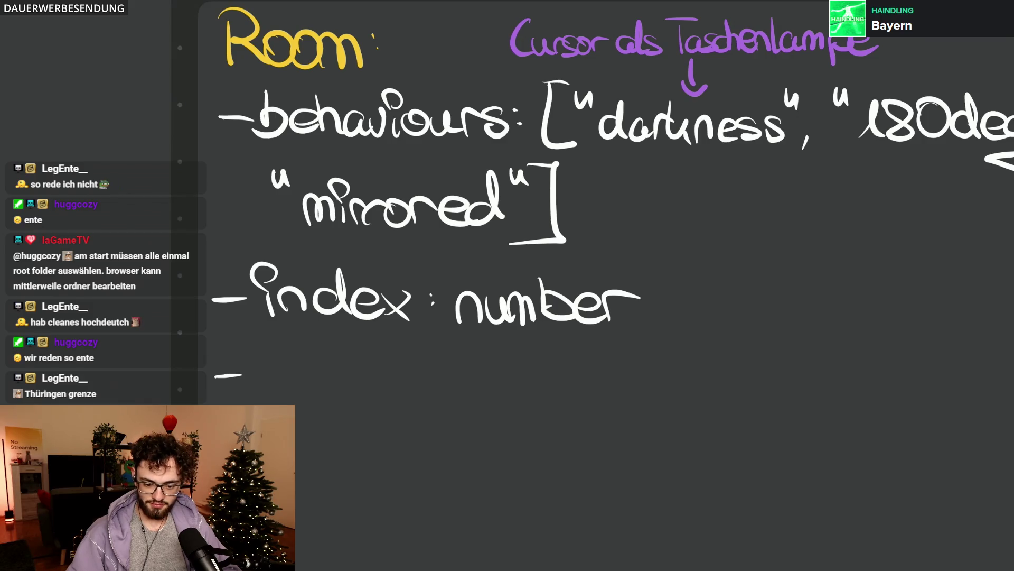
scroll(666, 302, down, 5)
scroll(665, 301, up, 4)
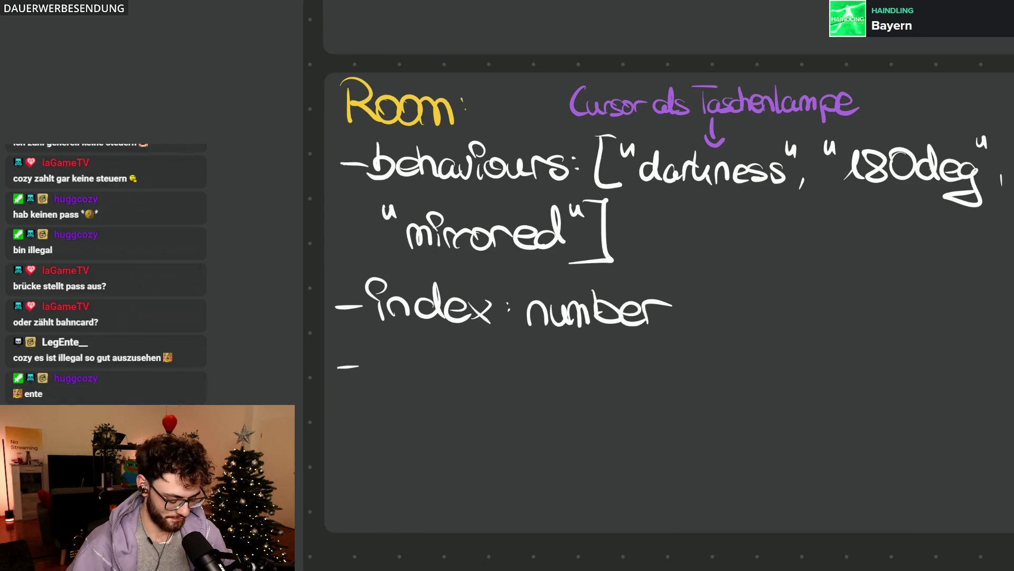
scroll(590, 267, down, 5)
scroll(380, 285, down, 3)
scroll(380, 285, up, 3)
scroll(380, 285, down, 1)
scroll(507, 286, down, 3)
scroll(507, 285, up, 3)
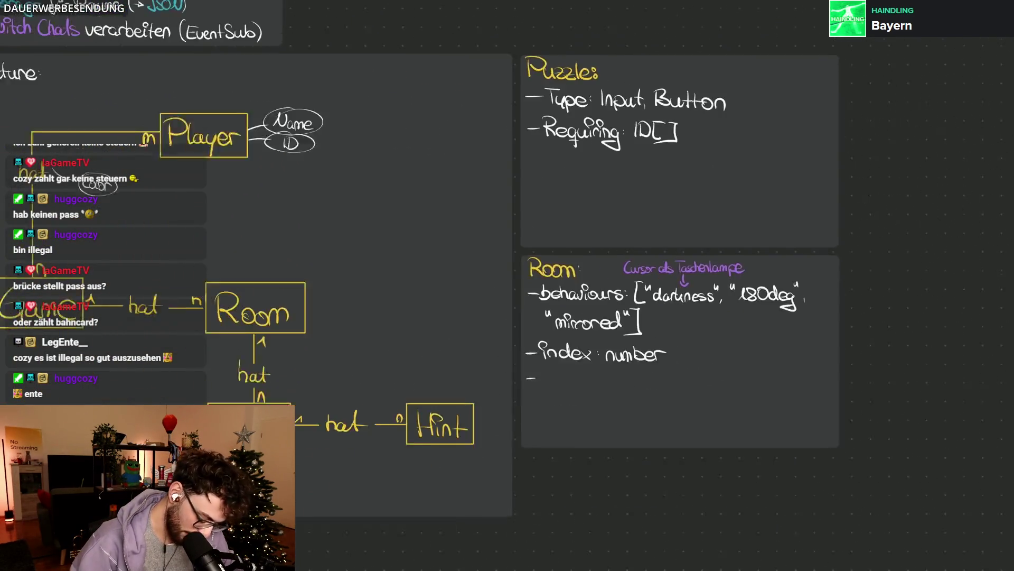
scroll(235, 293, up, 2)
scroll(235, 294, up, 3)
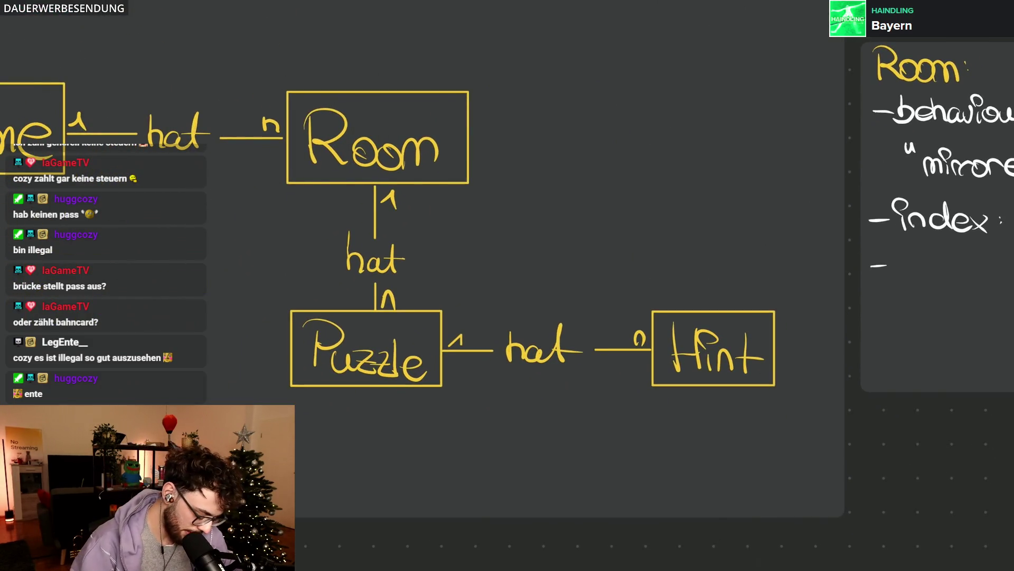
mouse_move(319, 288)
mouse_down()
mouse_move(266, 385)
mouse_move(475, 333)
mouse_up()
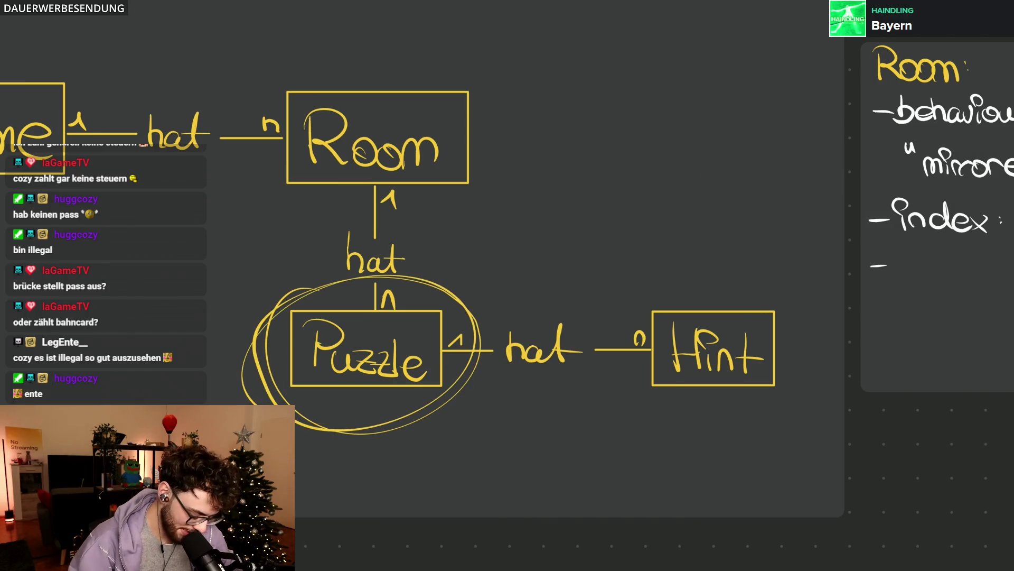
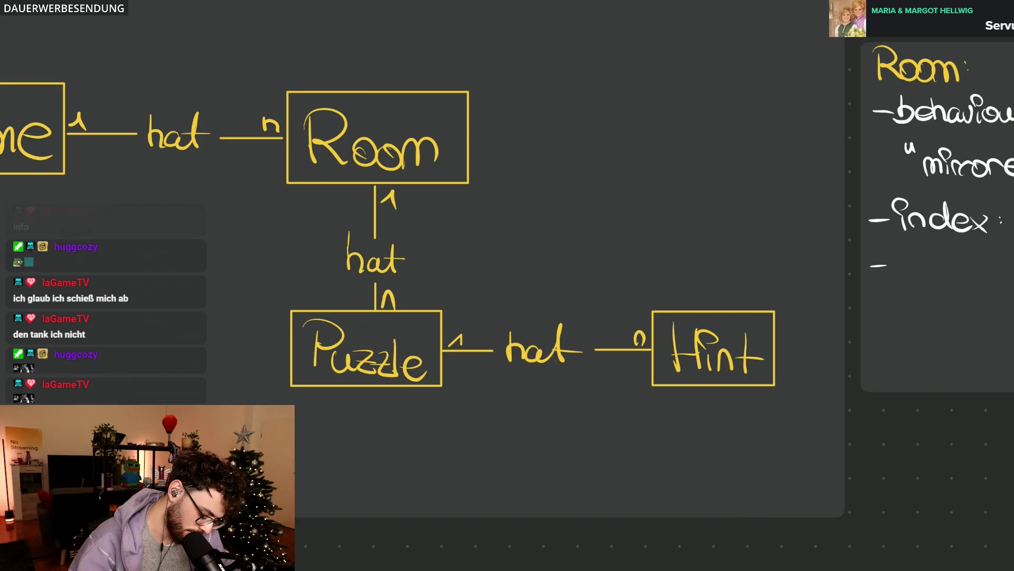
scroll(507, 285, up, 3)
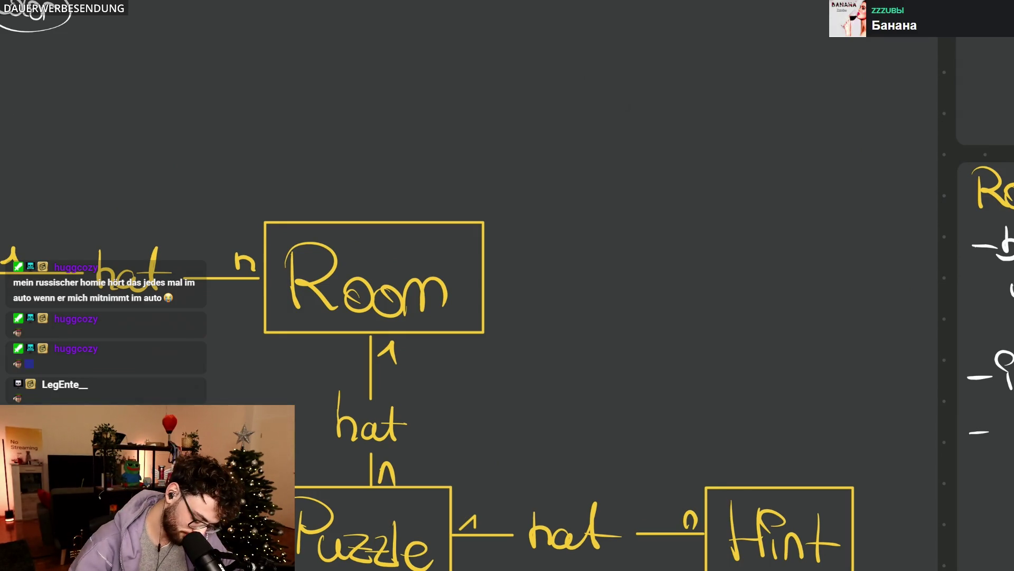
scroll(507, 286, up, 3)
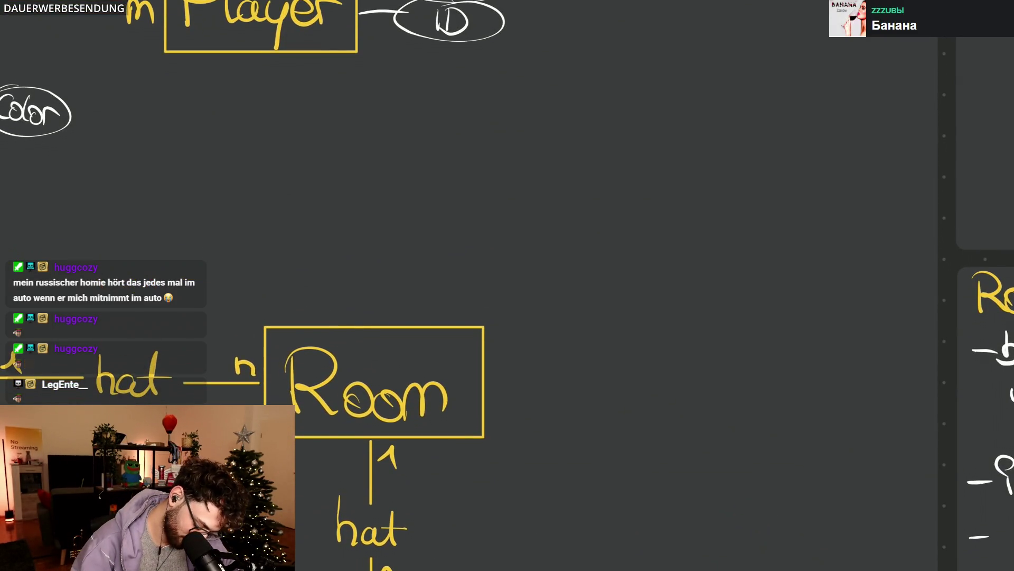
Step: Handwrite the label 'Info' in yellow above and right of the Room box, redoing misdrawn strokes
drag(638, 199, 634, 254)
drag(610, 212, 729, 210)
key(ctrl+z)
mouse_move(669, 185)
mouse_down()
mouse_move(669, 232)
mouse_move(693, 231)
mouse_move(691, 209)
mouse_move(707, 233)
mouse_up()
mouse_move(738, 171)
mouse_down()
mouse_move(723, 197)
mouse_move(728, 251)
mouse_up()
drag(749, 208, 745, 205)
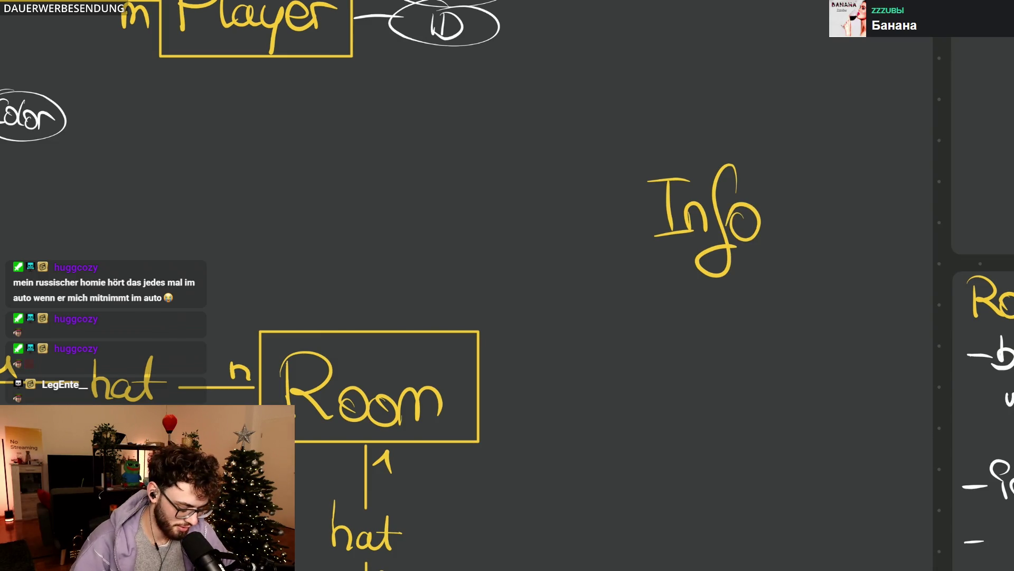
key(ctrl+z)
key(ctrl+z)
mouse_move(743, 173)
mouse_down()
mouse_move(728, 252)
mouse_move(741, 224)
mouse_up()
drag(753, 209, 751, 210)
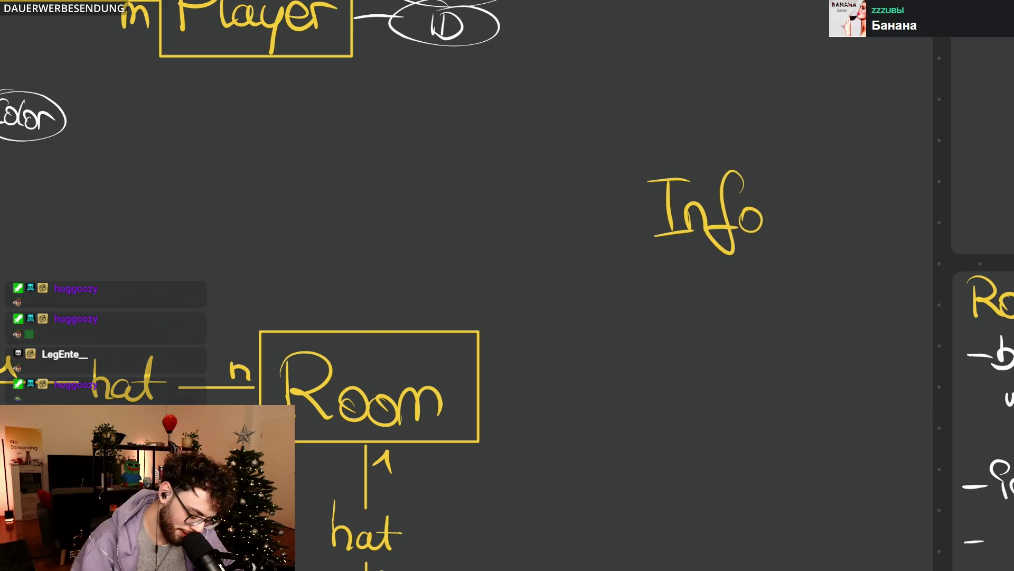
Step: Enclose 'Info' in its own rectangle and adjust the box edges to fit snugly around the word
mouse_move(617, 163)
mouse_down()
mouse_move(842, 156)
mouse_move(675, 150)
mouse_move(741, 252)
mouse_move(626, 153)
mouse_up()
key(ctrl+z)
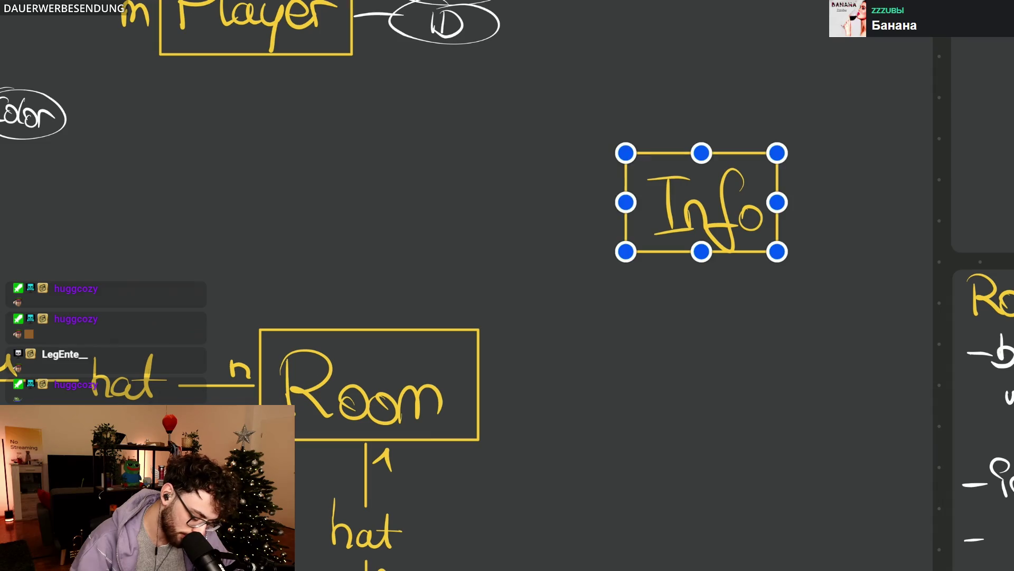
drag(776, 251, 793, 258)
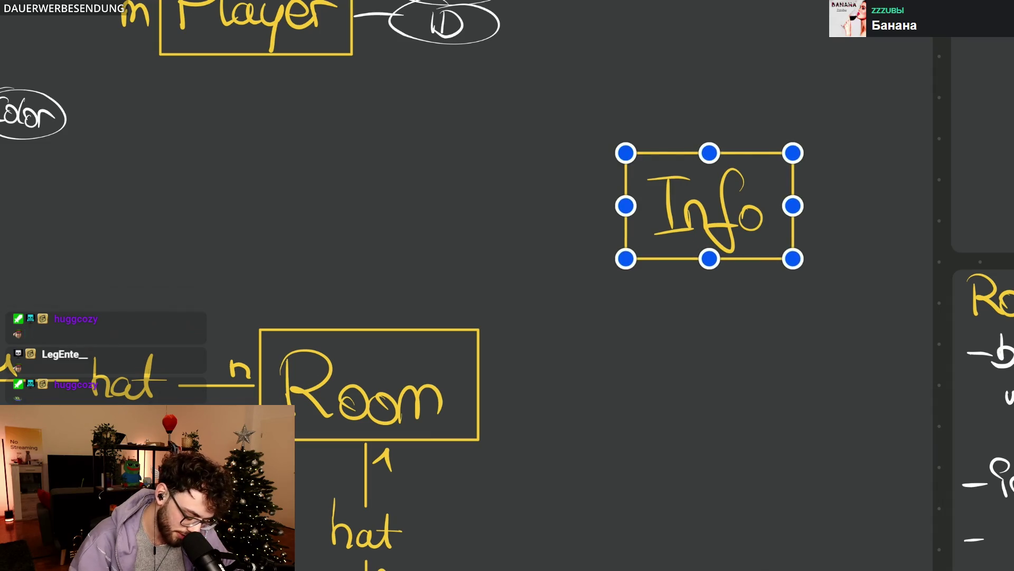
drag(709, 152, 710, 159)
drag(625, 209, 640, 208)
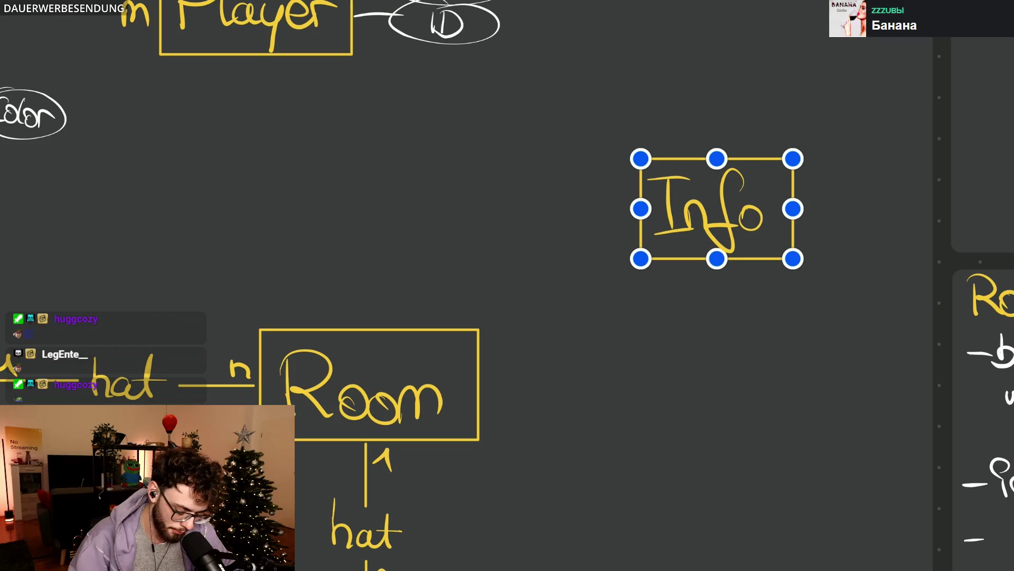
drag(793, 208, 783, 209)
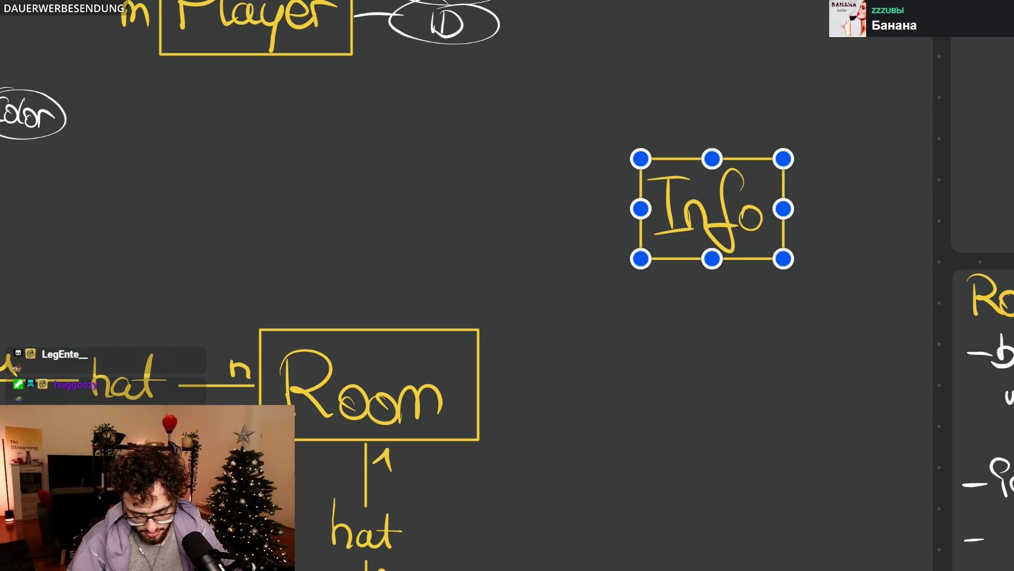
click(933, 336)
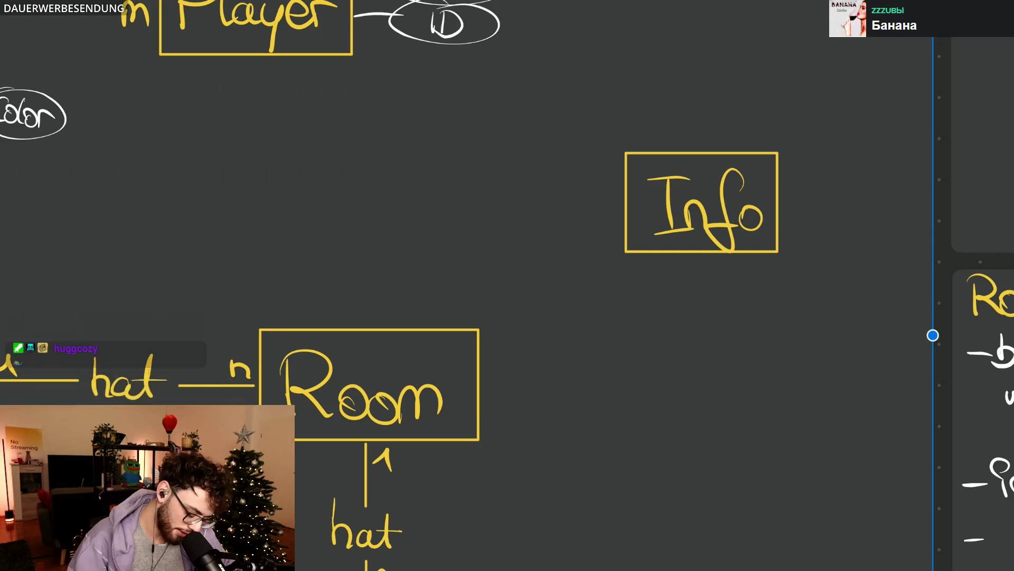
scroll(508, 286, up, 5)
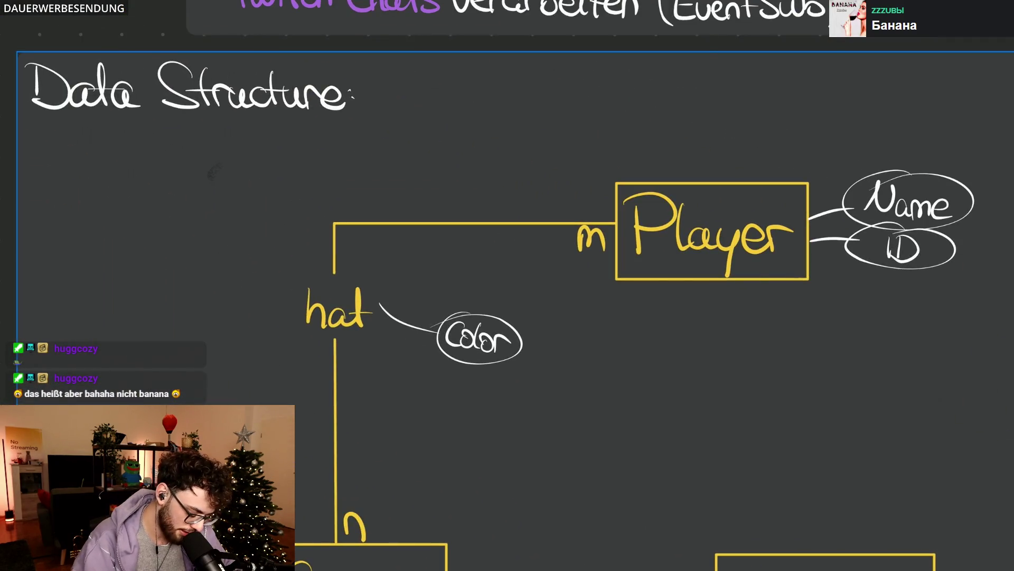
Step: Handwrite the relationship label 'hat' in yellow to the left of the Info box
key(Escape)
scroll(507, 286, right, 5)
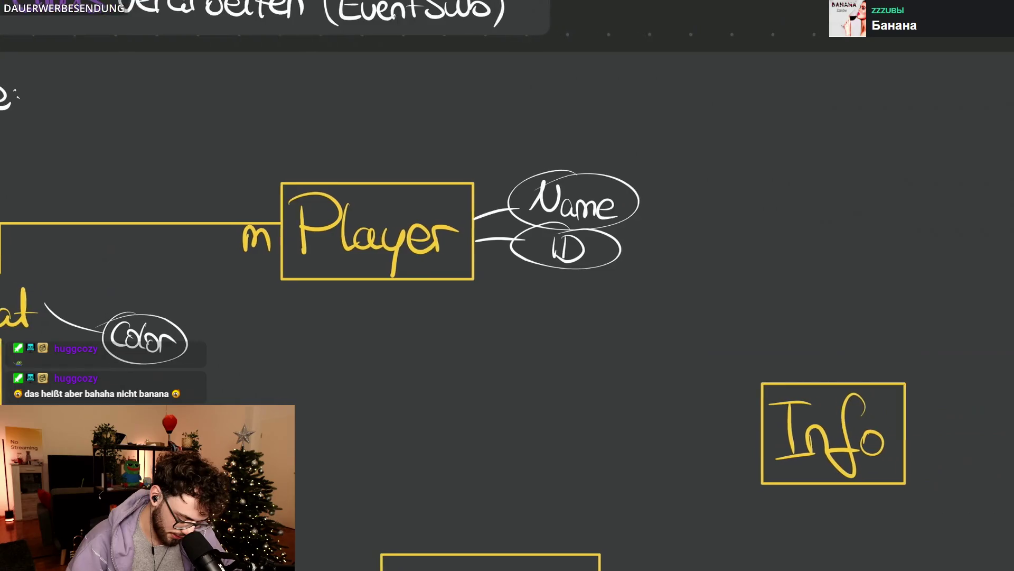
scroll(507, 285, down, 2)
key(ctrl+z)
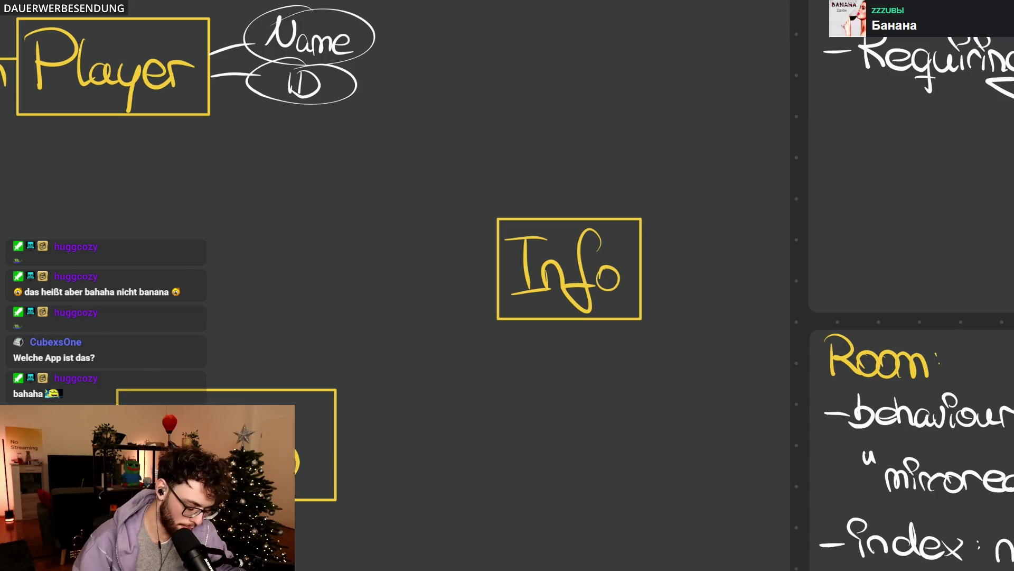
scroll(507, 286, left, 3)
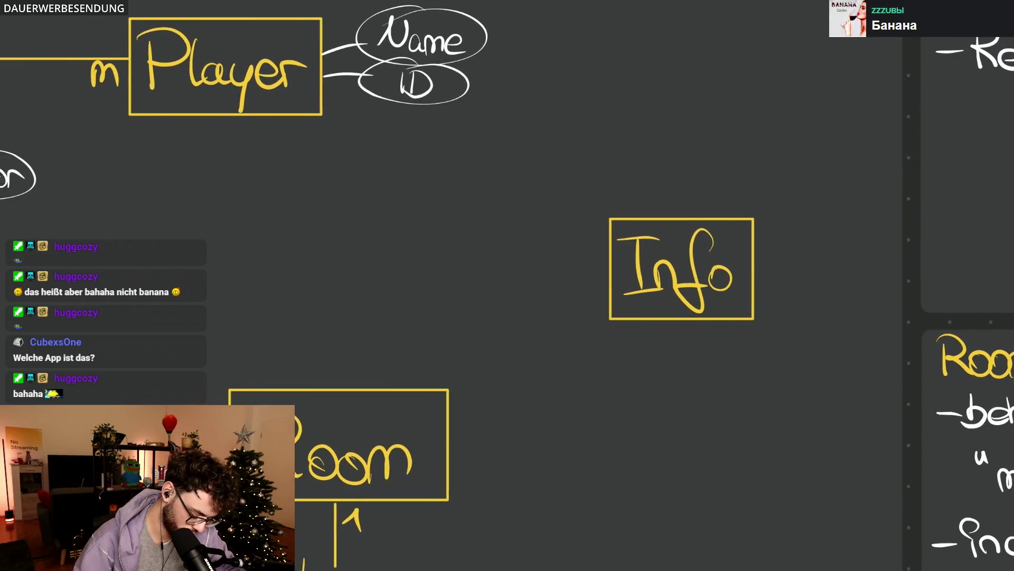
scroll(507, 285, down, 5)
scroll(507, 285, left, 3)
scroll(508, 286, up, 1)
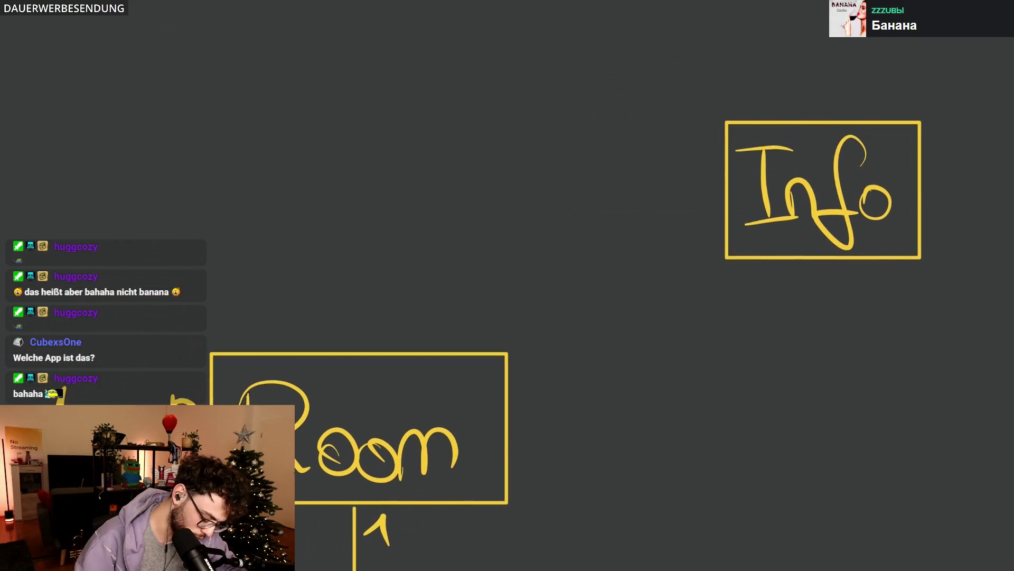
drag(394, 191, 404, 215)
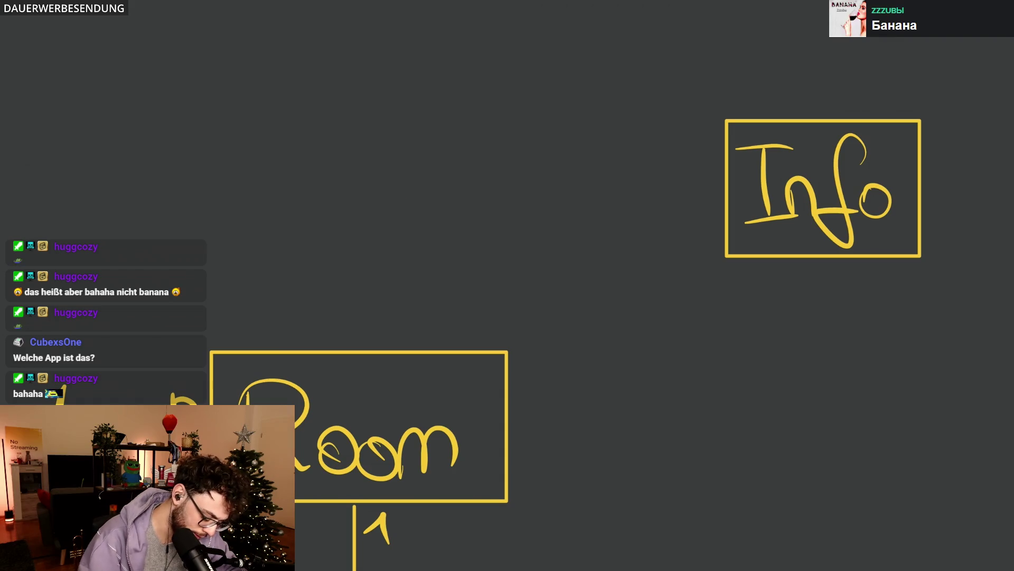
mouse_move(414, 153)
mouse_down()
mouse_move(441, 203)
mouse_move(468, 203)
mouse_up()
drag(479, 153, 489, 205)
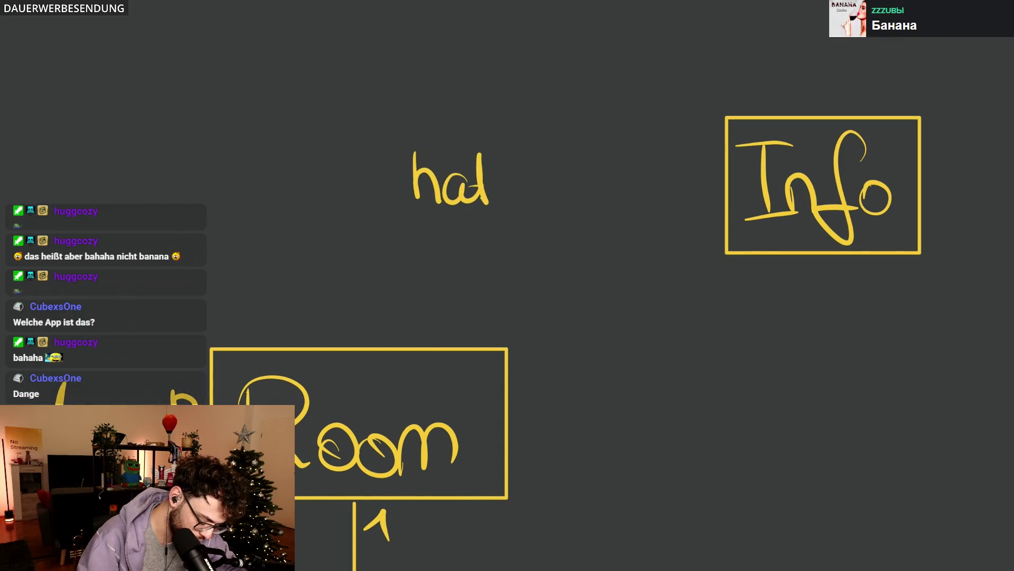
scroll(519, 211, down, 5)
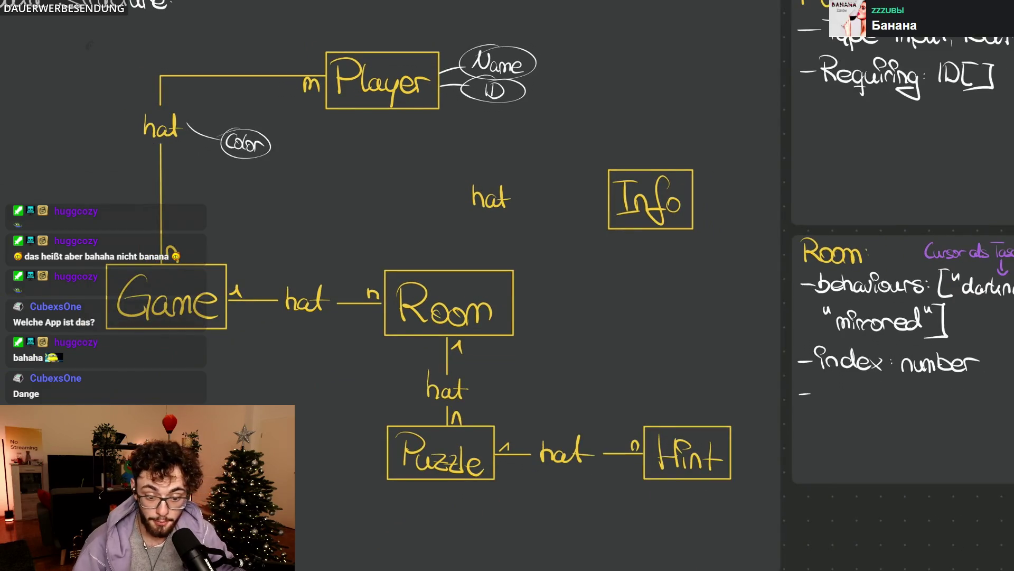
scroll(901, 339, up, 3)
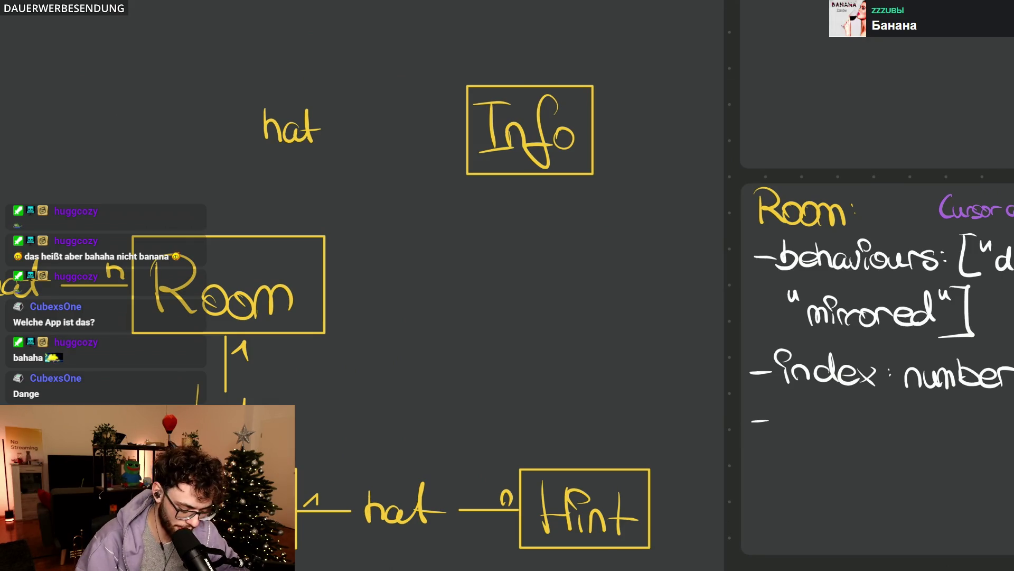
scroll(582, 297, down, 3)
Step: Erase the Puzzle box with its link to Room, and the Info box with its 'hat' label
mouse_move(414, 200)
mouse_down()
mouse_move(629, 203)
mouse_move(519, 234)
mouse_up()
mouse_move(458, 373)
mouse_down()
mouse_move(382, 338)
mouse_move(410, 446)
mouse_move(388, 433)
mouse_up()
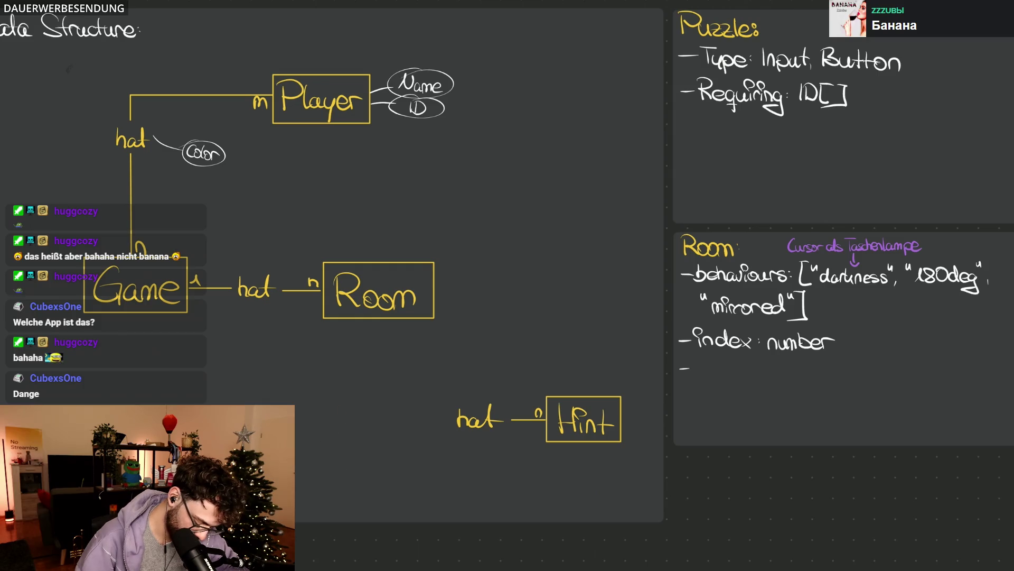
key(ctrl+z)
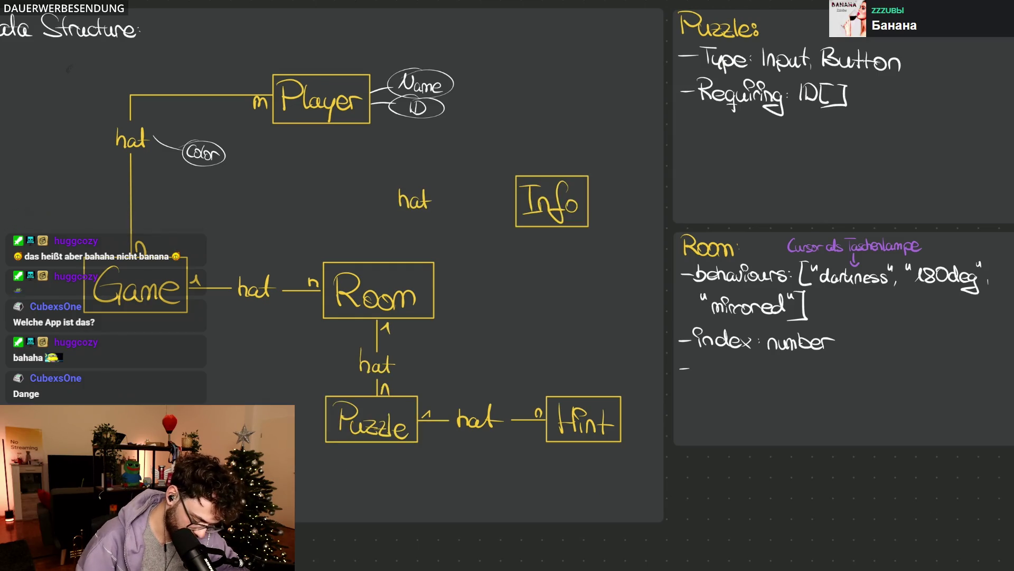
drag(387, 450, 388, 341)
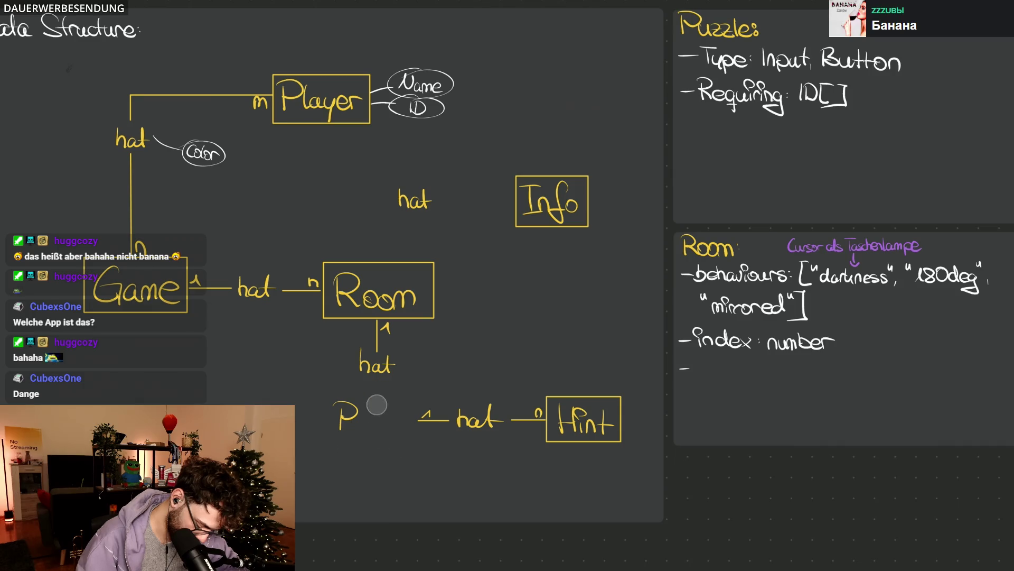
scroll(393, 408, up, 3)
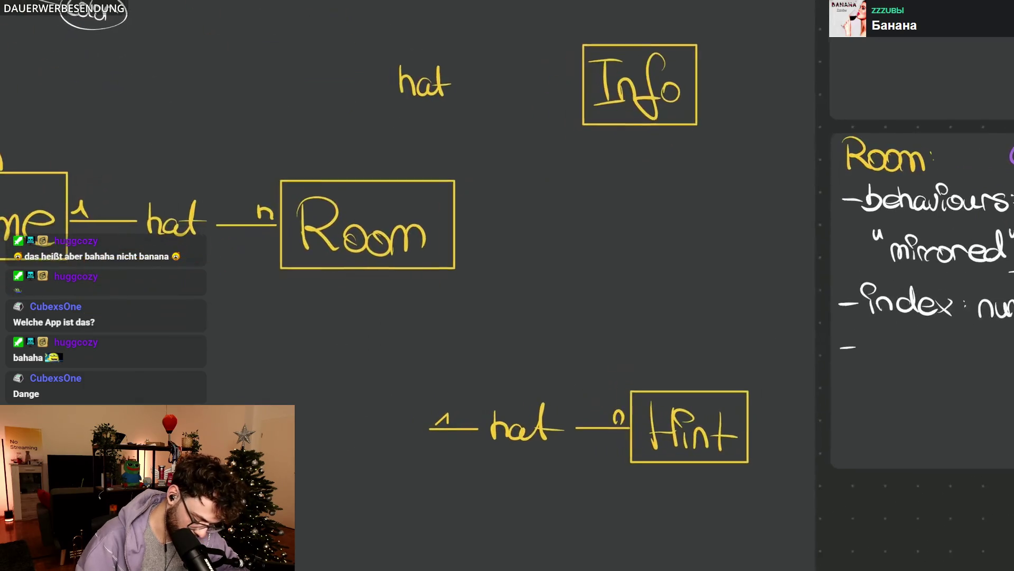
mouse_move(389, 90)
mouse_down()
mouse_move(679, 101)
mouse_move(607, 62)
mouse_up()
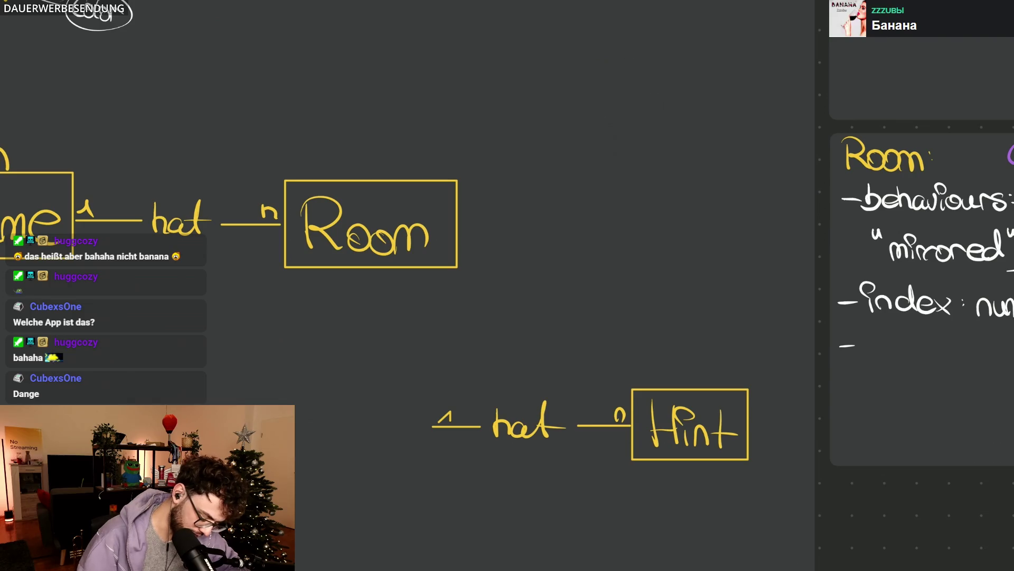
scroll(508, 286, up, 5)
scroll(507, 285, down, 5)
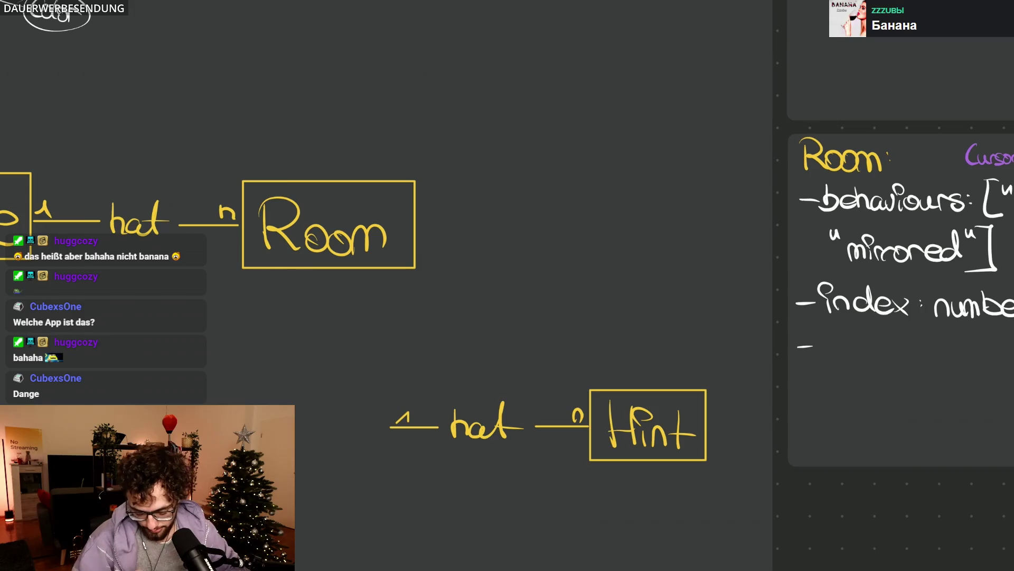
scroll(507, 286, up, 3)
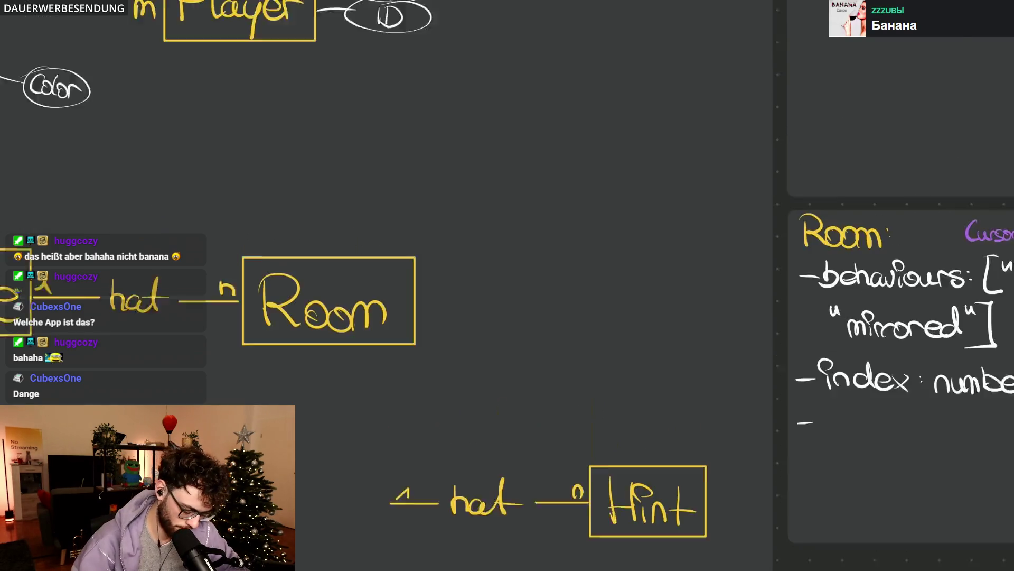
scroll(583, 237, up, 2)
Step: Handwrite 'Element' beside Room and enclose it in its own entity box
mouse_move(482, 281)
mouse_down()
mouse_move(474, 298)
mouse_move(519, 340)
mouse_up()
mouse_move(476, 311)
mouse_down()
mouse_move(511, 306)
mouse_move(604, 333)
mouse_up()
mouse_move(453, 269)
mouse_down()
mouse_move(451, 374)
mouse_move(475, 275)
mouse_up()
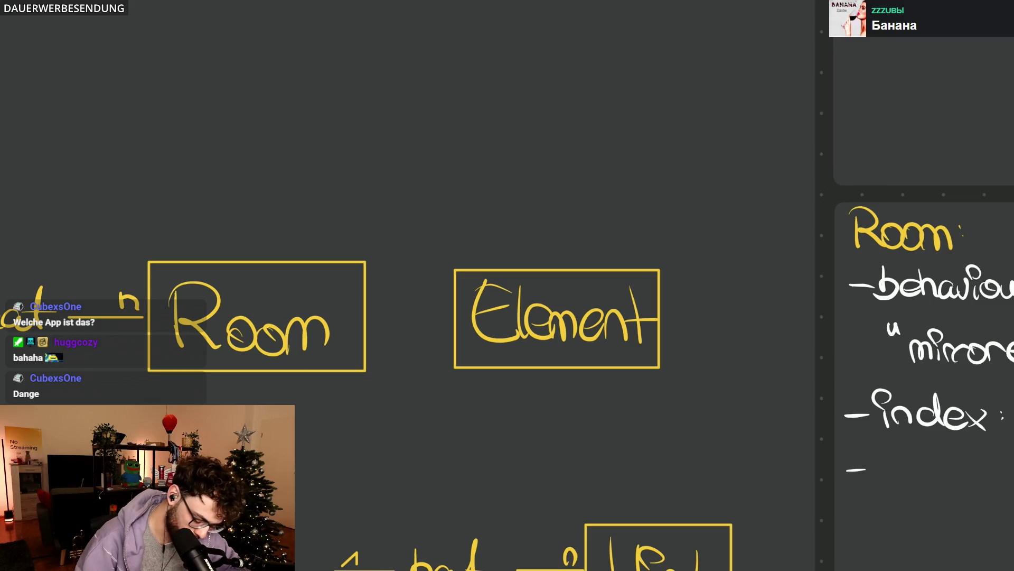
click(659, 318)
drag(660, 319, 670, 319)
key(Escape)
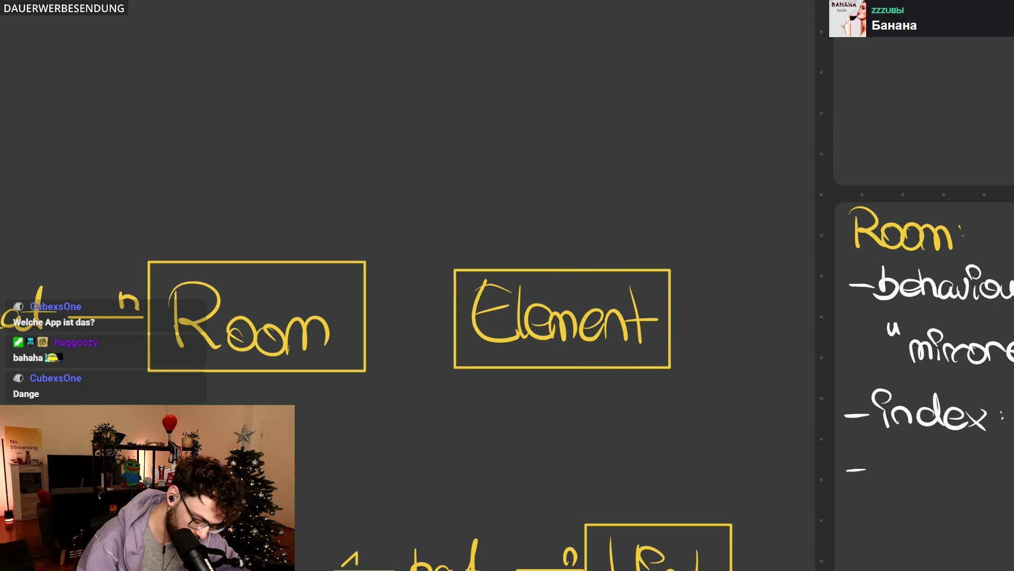
Step: Connect Room to Element with a line marked 1 at Room and n at Element
drag(368, 321, 451, 321)
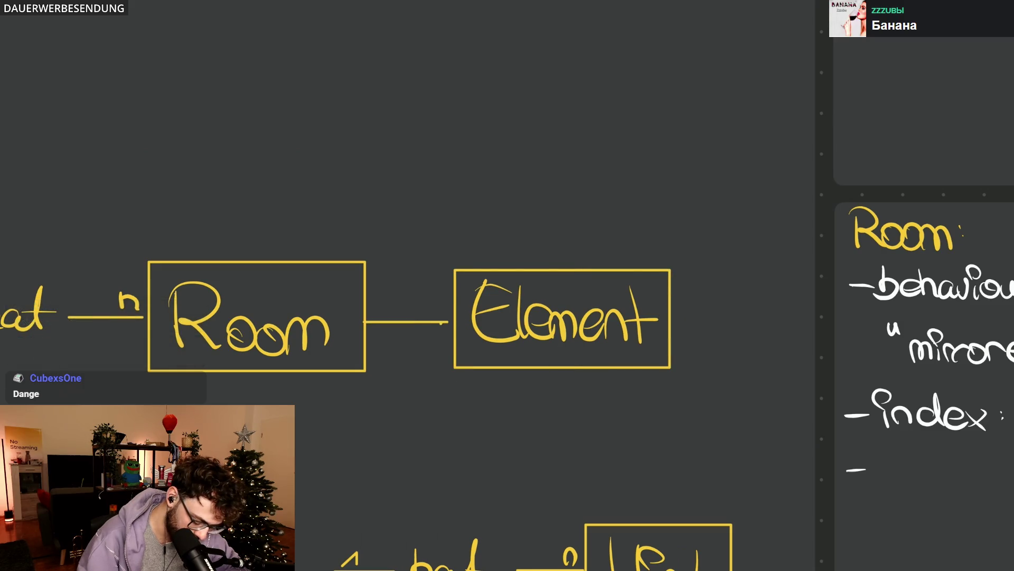
click(815, 267)
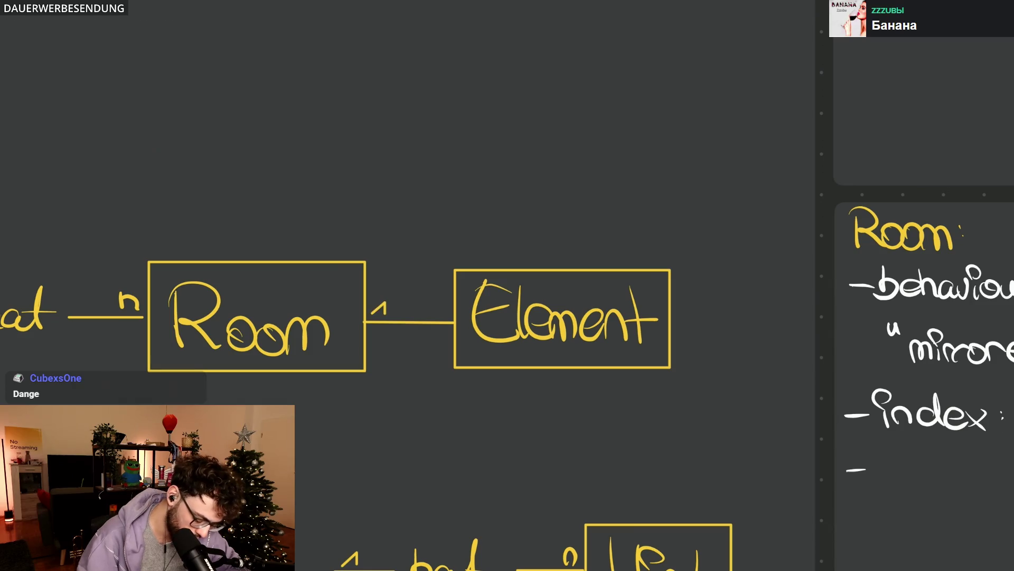
drag(433, 315, 445, 306)
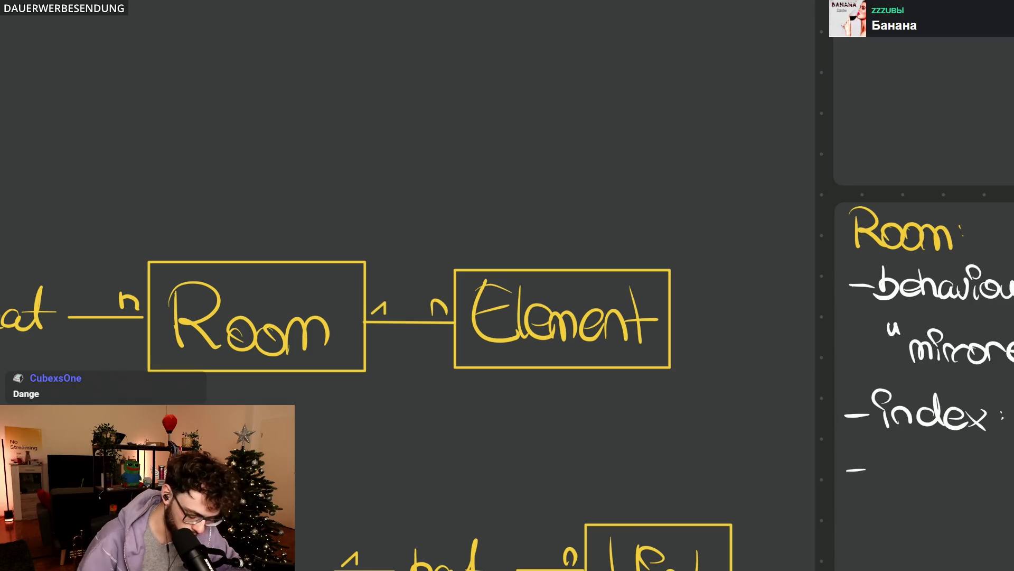
scroll(508, 285, down, 2)
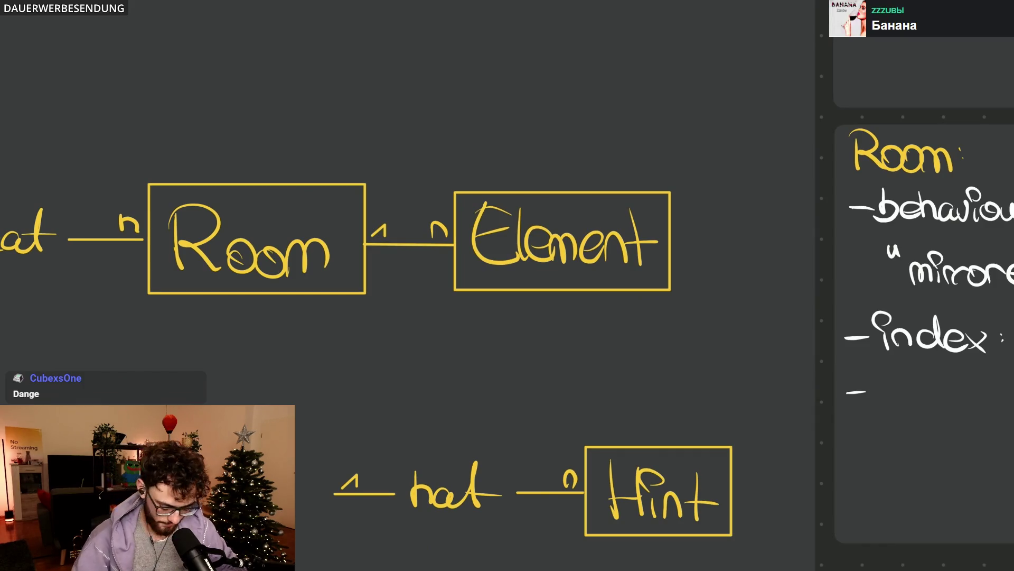
scroll(99, 232, down, 2)
scroll(100, 232, down, 1)
scroll(445, 258, up, 1)
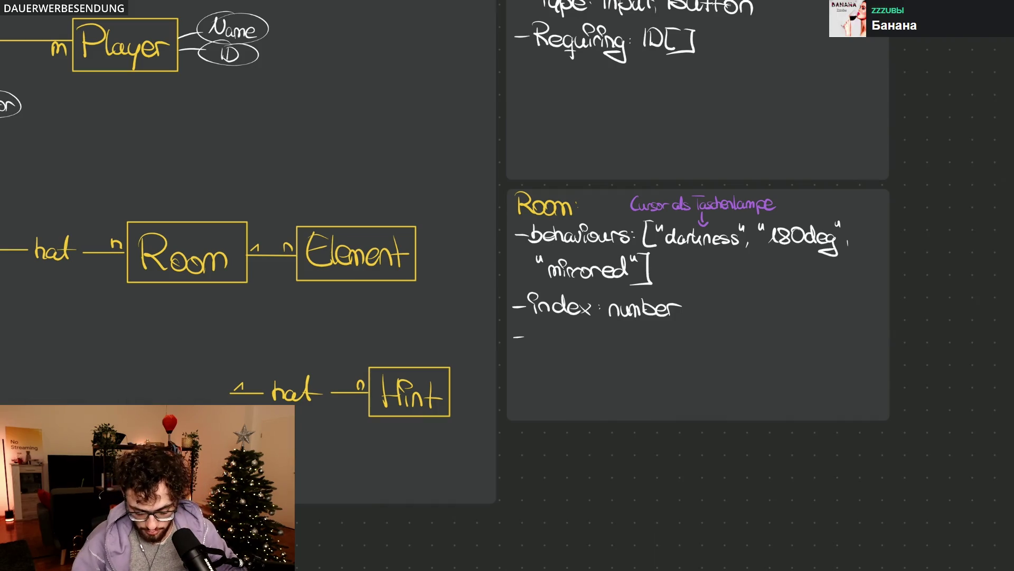
scroll(507, 253, left, 3)
scroll(508, 254, down, 3)
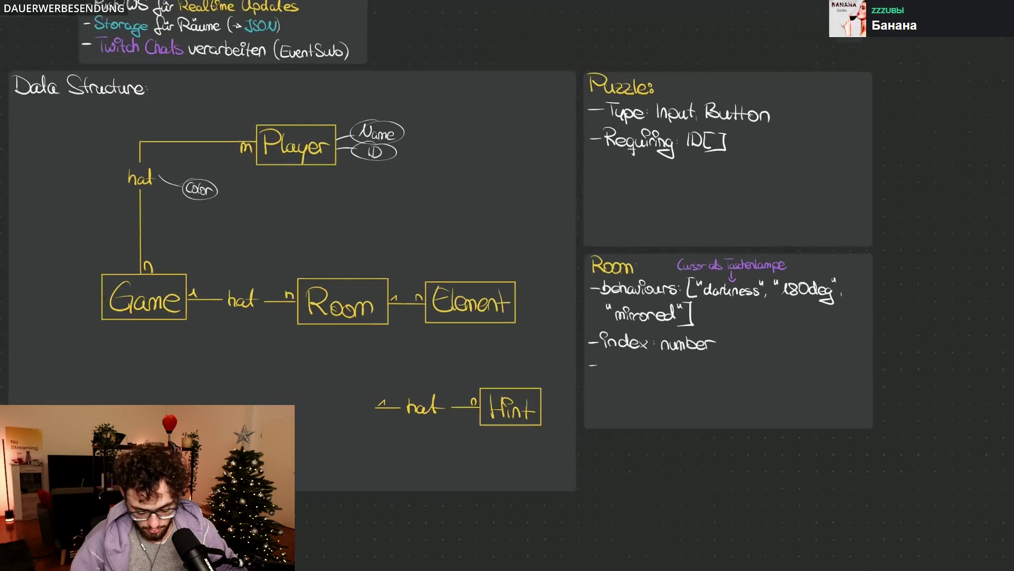
scroll(507, 253, up, 2)
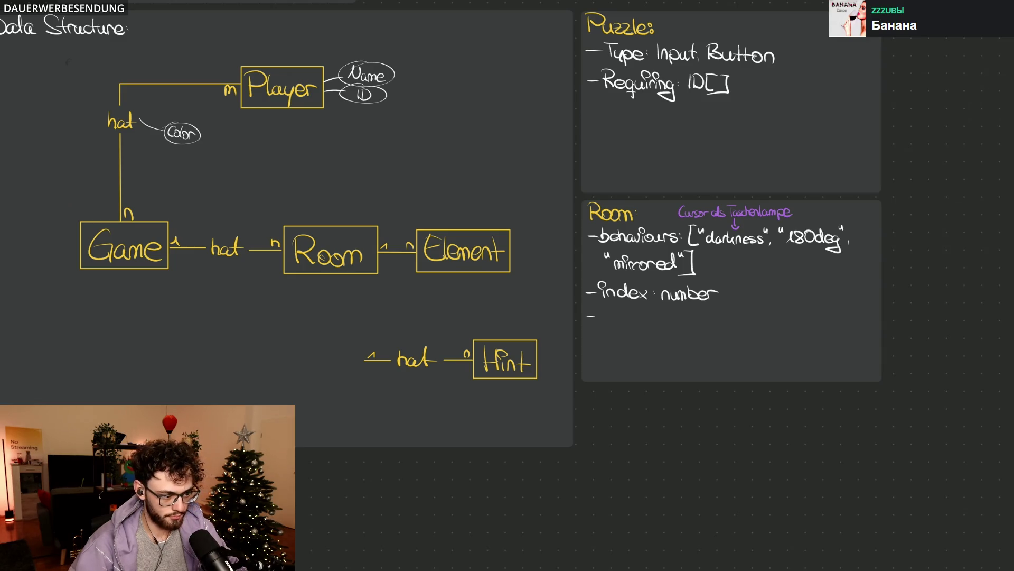
scroll(373, 341, up, 2)
scroll(372, 341, up, 2)
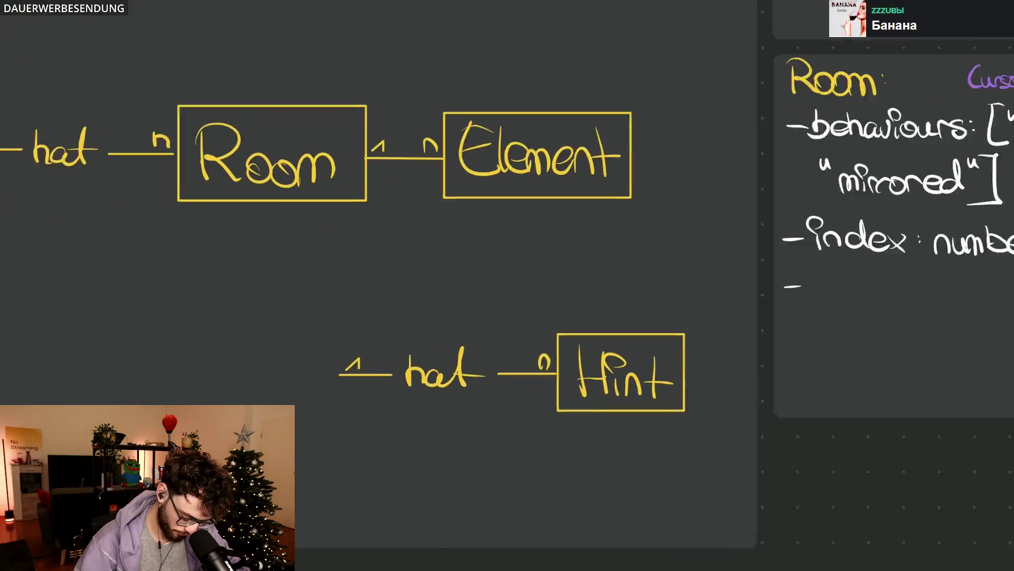
scroll(373, 341, up, 1)
scroll(507, 286, right, 3)
scroll(508, 285, up, 5)
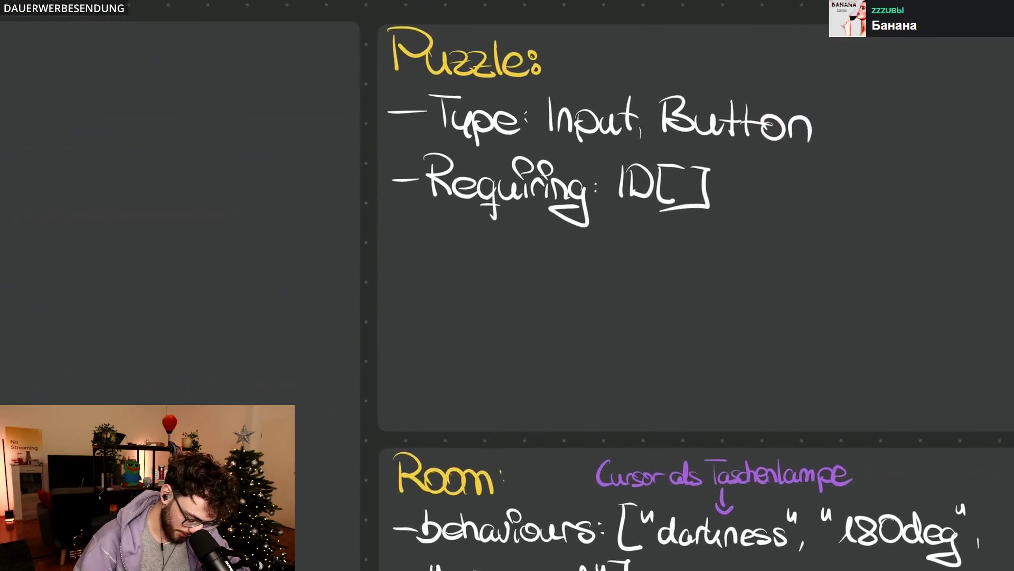
scroll(508, 285, up, 3)
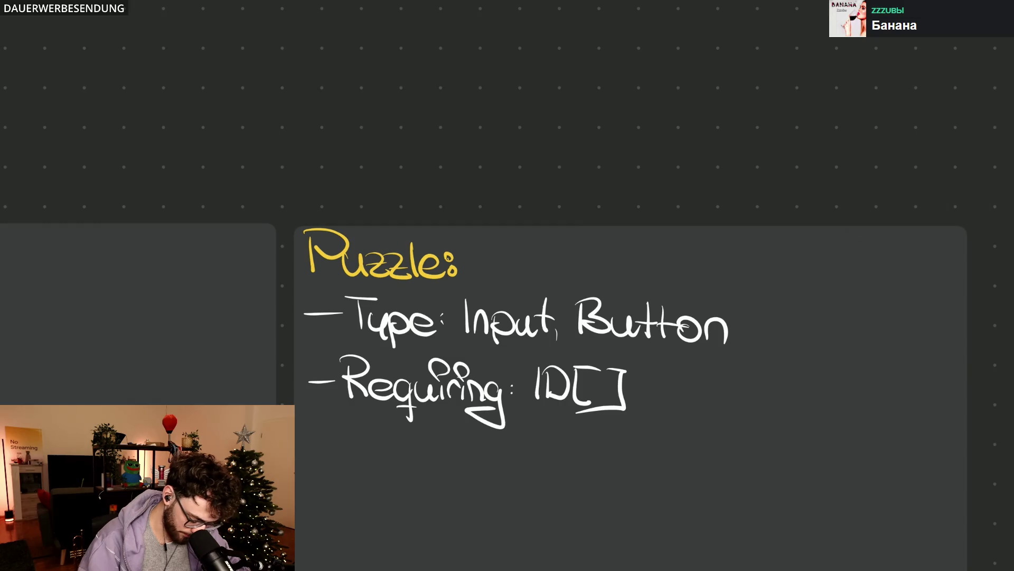
Step: Erase the 'Puzzle:' card heading and begin writing 'Element' in its place
drag(310, 249, 412, 268)
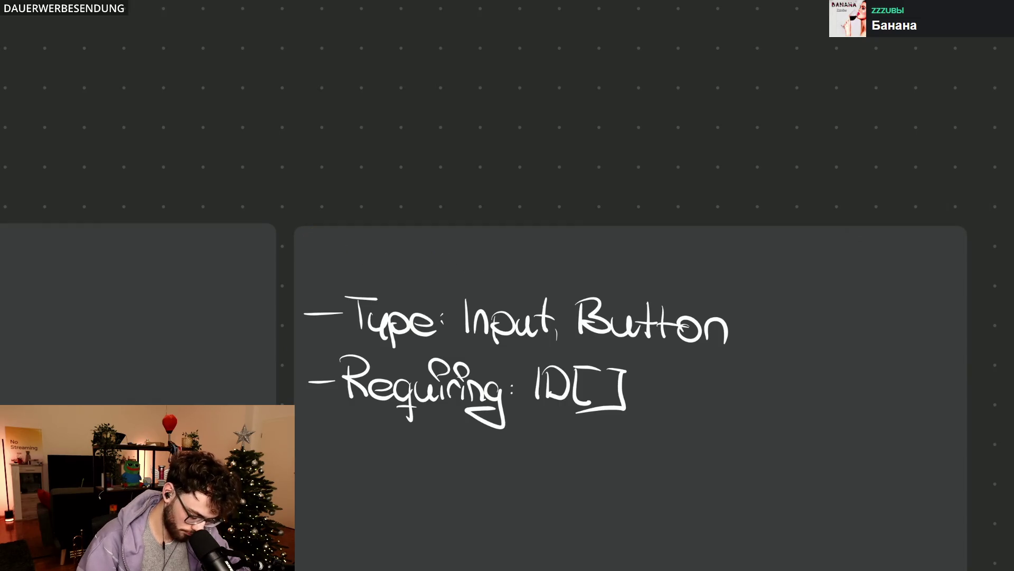
drag(313, 241, 309, 277)
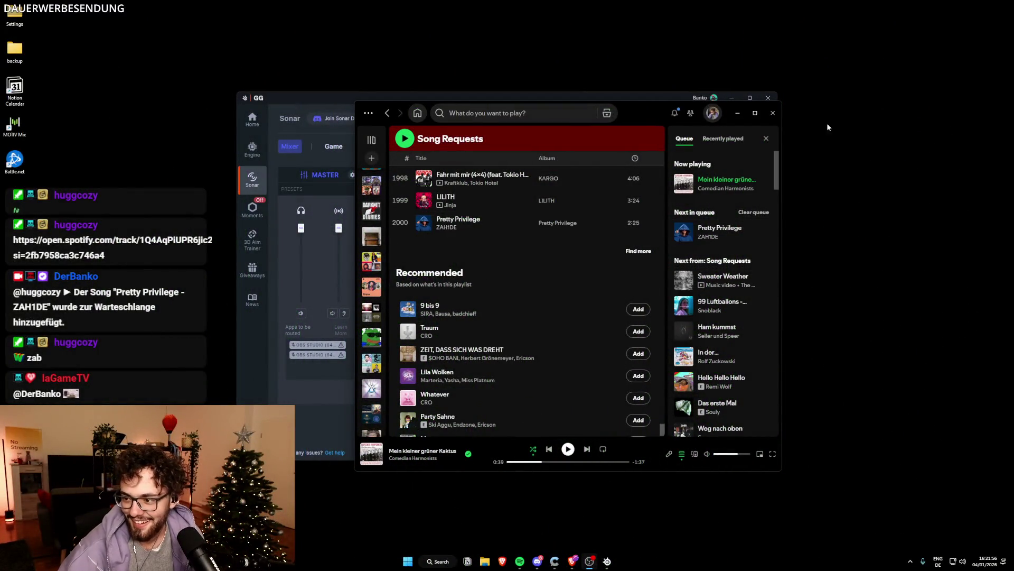
Step: Move the Spotify song queue window aside to return to the whiteboard
mouse_move(641, 116)
mouse_down()
mouse_move(405, 152)
mouse_move(0, 174)
mouse_up()
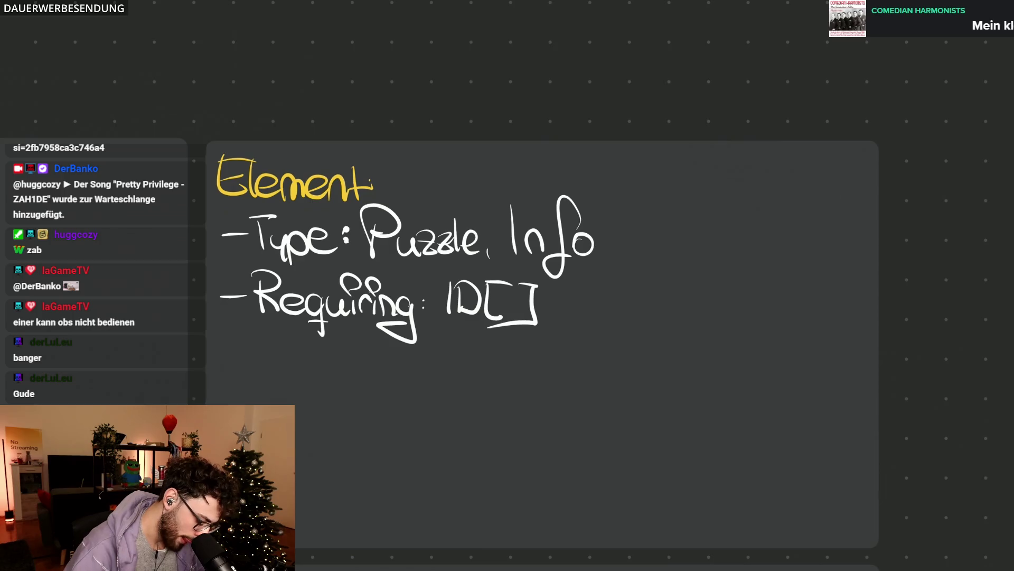
scroll(543, 344, right, 3)
scroll(507, 317, down, 3)
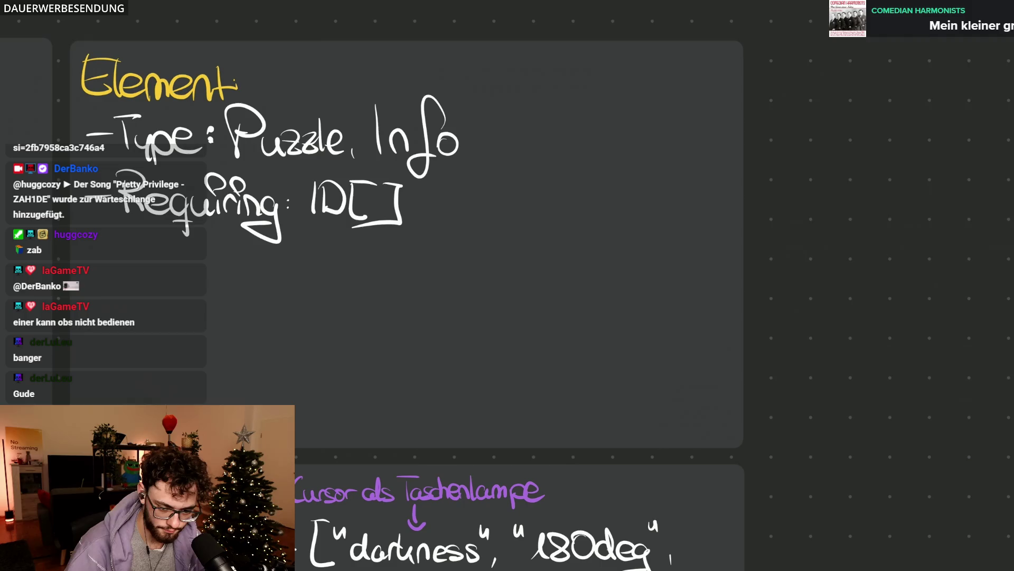
scroll(670, 262, down, 3)
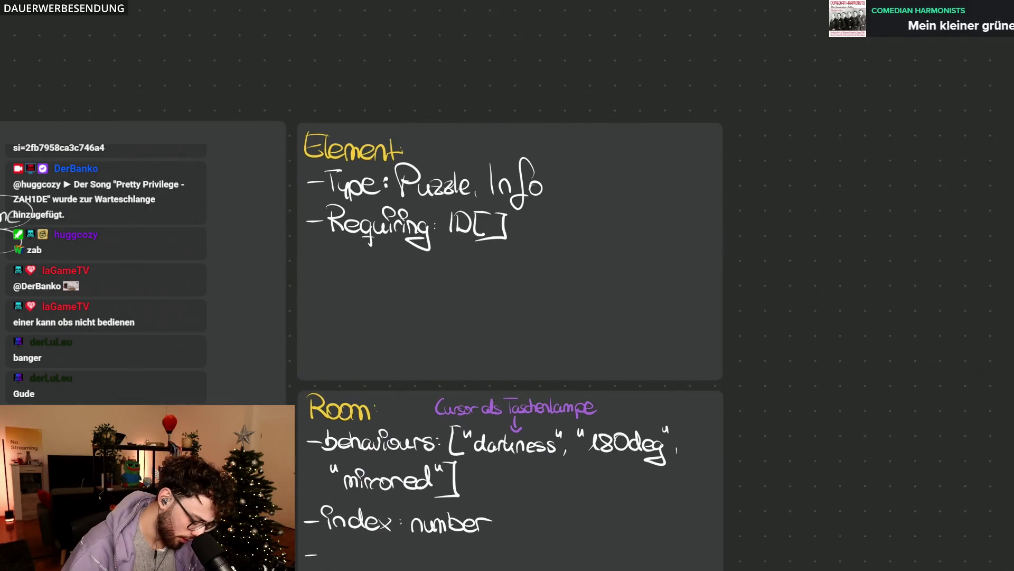
scroll(261, 294, up, 3)
scroll(262, 293, up, 1)
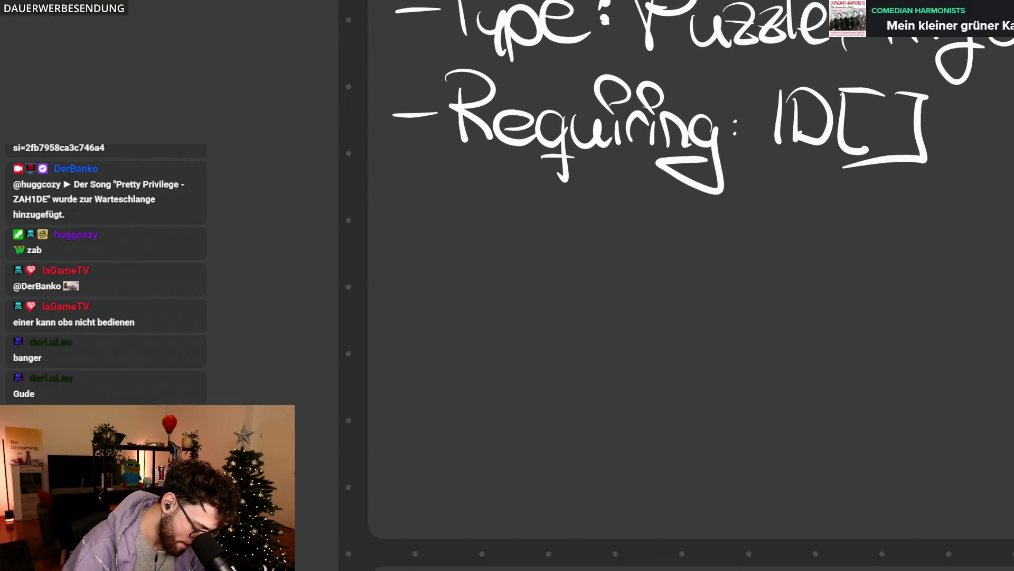
Step: Add the field line 'x : number' on the Element card, redoing a false start
drag(387, 223, 436, 216)
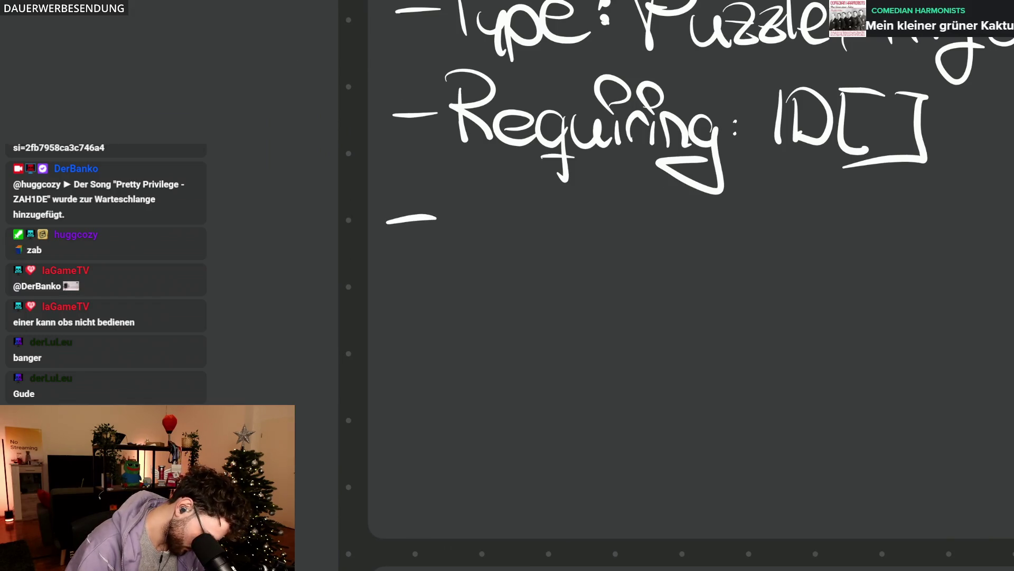
drag(468, 187, 493, 251)
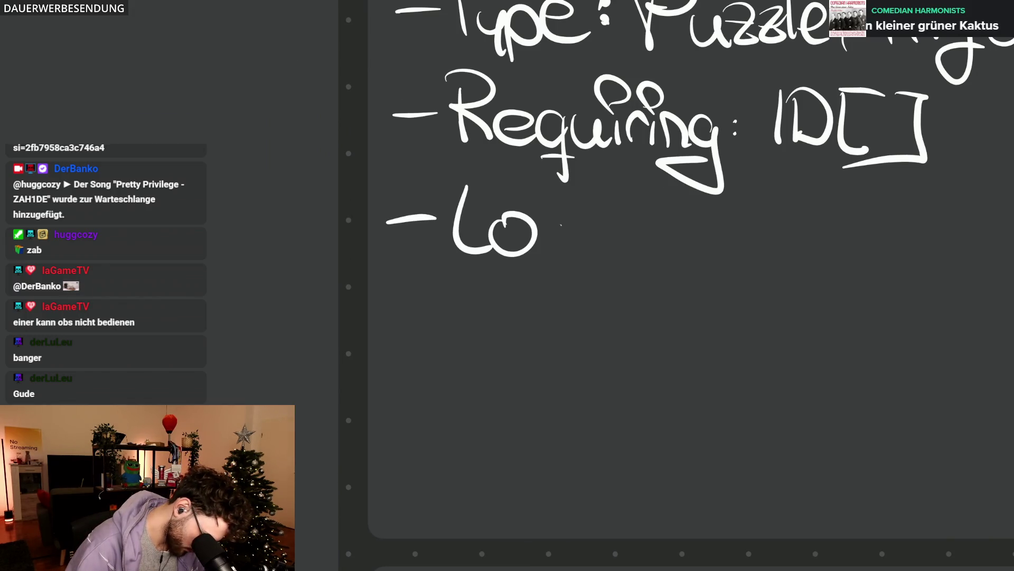
drag(576, 227, 578, 254)
key(ctrl+z)
key(ctrl+z)
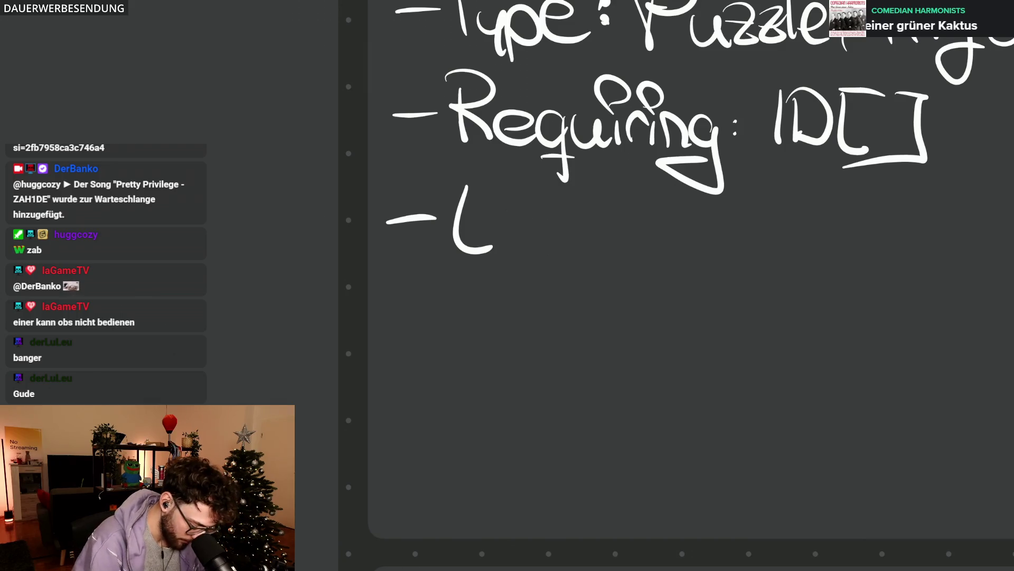
key(ctrl+z)
mouse_move(455, 244)
mouse_down()
mouse_move(495, 214)
mouse_move(495, 247)
mouse_move(606, 246)
mouse_move(628, 213)
mouse_move(644, 243)
mouse_up()
click(524, 222)
click(525, 233)
mouse_move(647, 188)
mouse_down()
mouse_move(648, 235)
mouse_move(713, 246)
mouse_up()
drag(717, 247, 749, 223)
Step: Add the field lines 'y : number' and 'z : number' below x
mouse_move(393, 299)
mouse_down()
mouse_move(490, 287)
mouse_move(485, 332)
mouse_move(568, 319)
mouse_up()
click(513, 295)
click(514, 321)
mouse_move(570, 296)
mouse_down()
mouse_move(574, 310)
mouse_move(638, 317)
mouse_up()
mouse_move(639, 271)
mouse_down()
mouse_move(664, 316)
mouse_move(708, 316)
mouse_move(742, 296)
mouse_up()
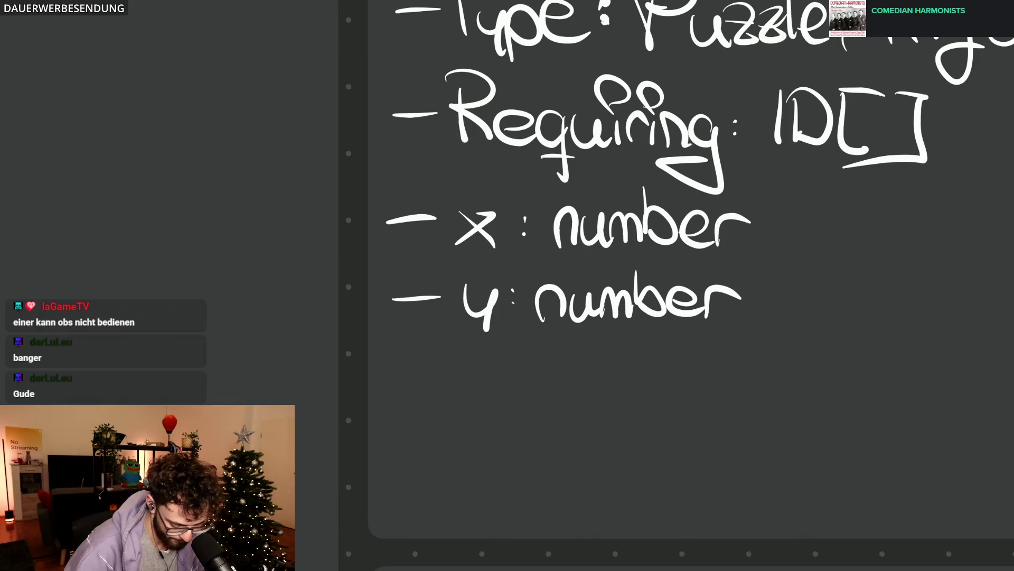
mouse_move(458, 364)
mouse_down()
mouse_move(496, 393)
mouse_move(634, 395)
mouse_up()
click(510, 379)
mouse_move(638, 343)
mouse_down()
mouse_move(670, 397)
mouse_move(708, 397)
mouse_move(740, 371)
mouse_up()
scroll(790, 336, down, 3)
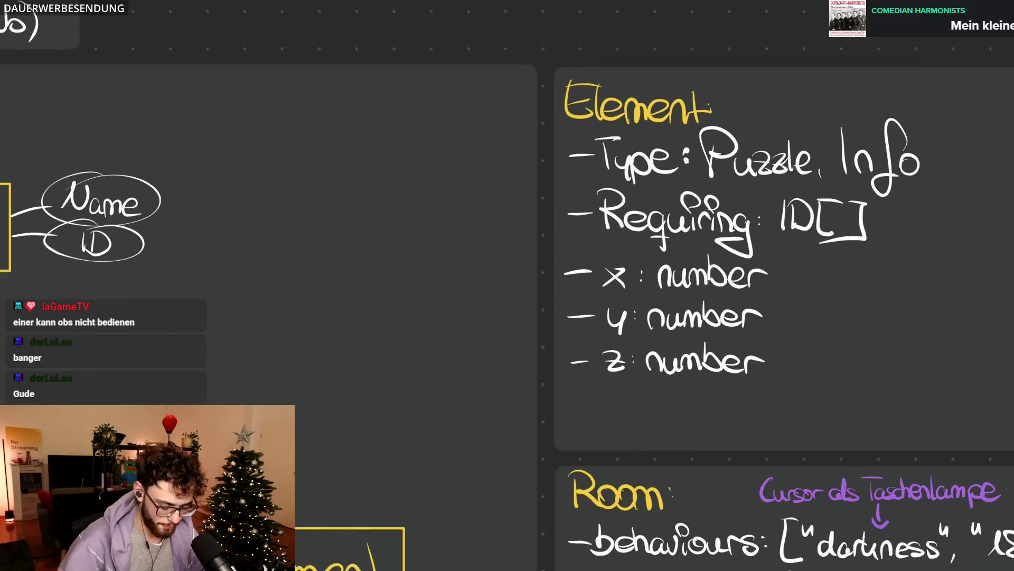
scroll(515, 318, right, 5)
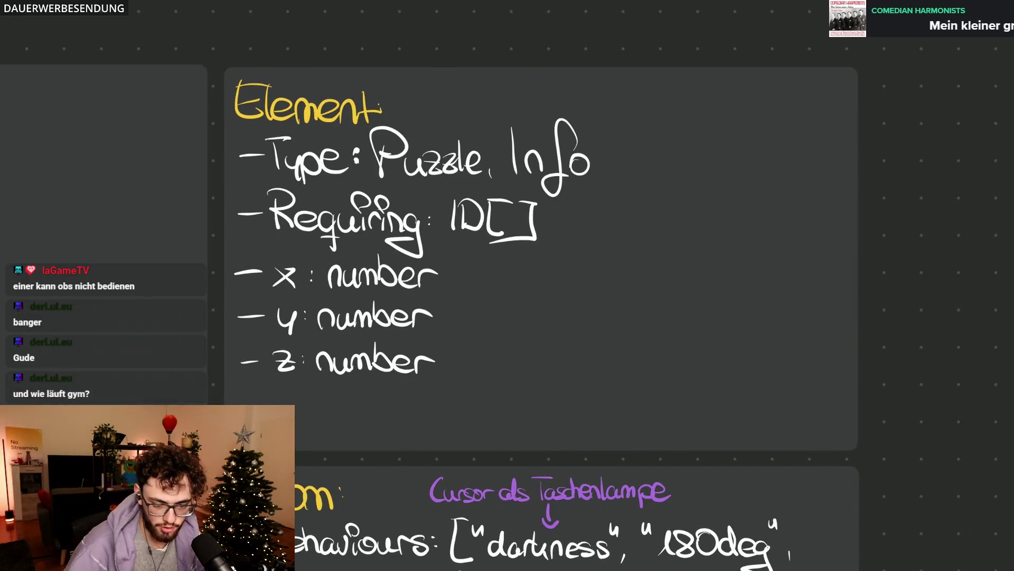
Step: Group the x, y, z lines with a brace labelled 'Location'
mouse_move(447, 251)
mouse_down()
mouse_move(469, 271)
mouse_move(449, 372)
mouse_up()
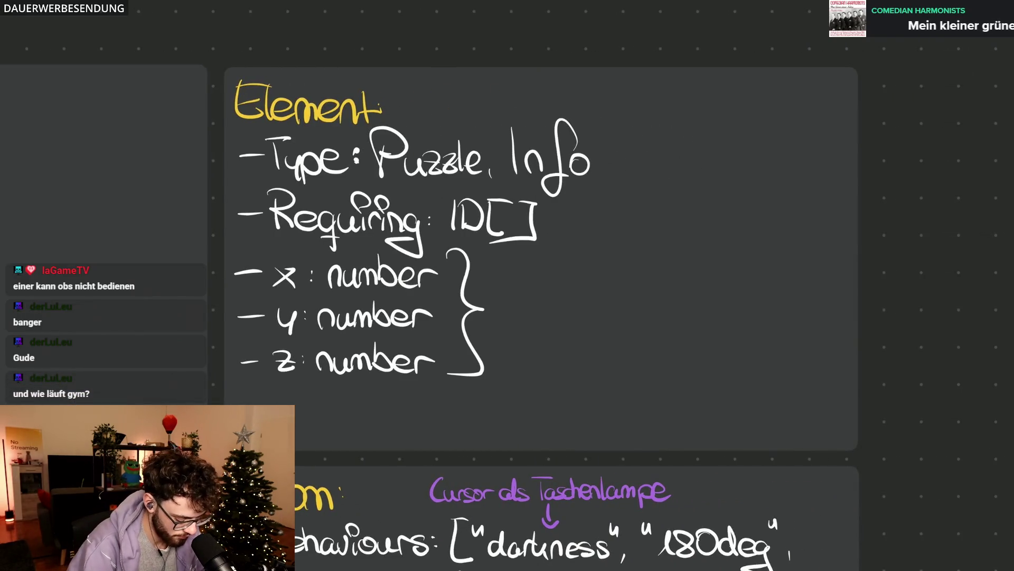
mouse_move(493, 295)
mouse_down()
mouse_move(550, 328)
mouse_move(596, 331)
mouse_move(615, 319)
mouse_move(647, 338)
mouse_up()
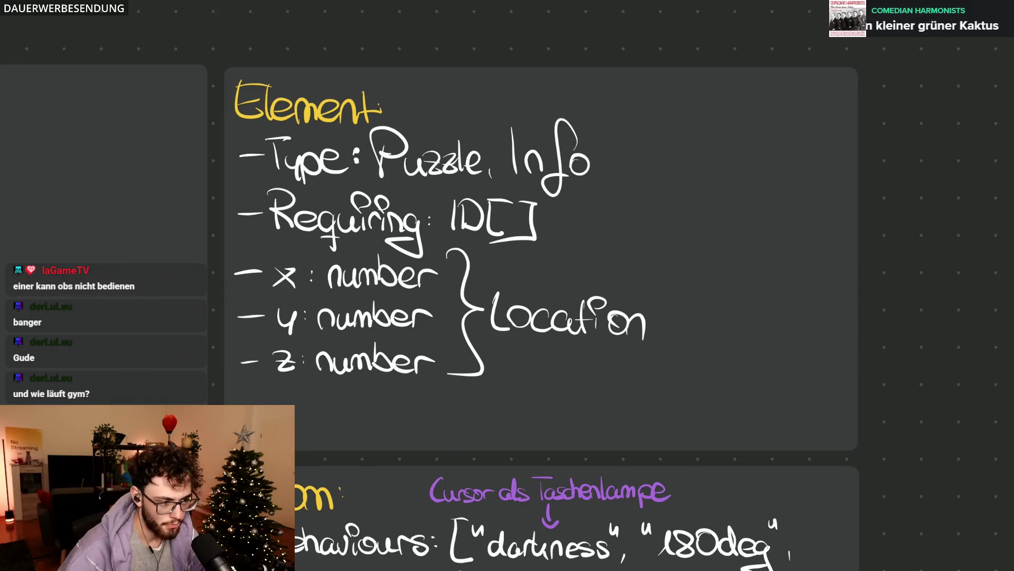
scroll(702, 467, up, 5)
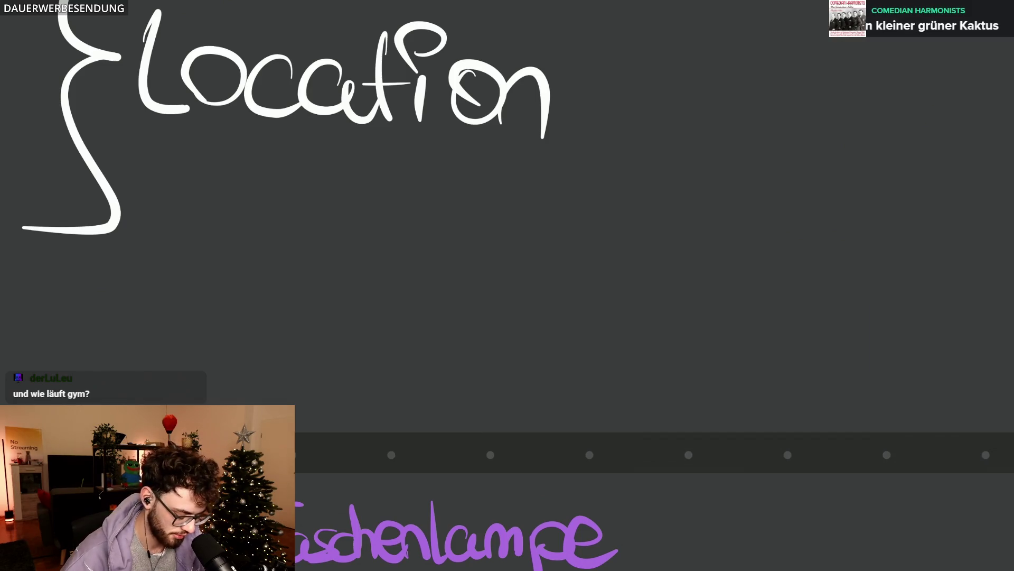
scroll(507, 238, down, 3)
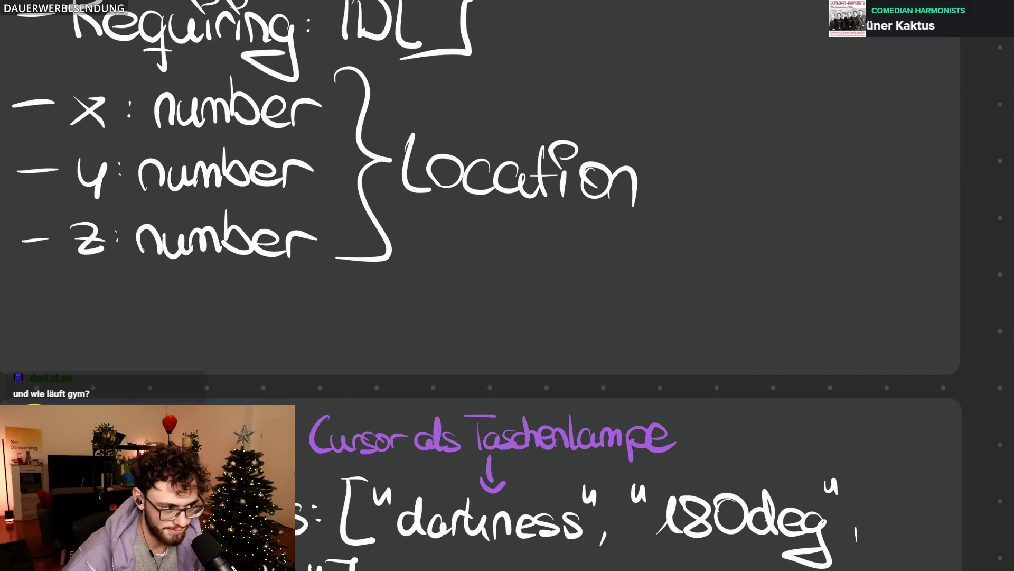
scroll(508, 238, down, 3)
scroll(508, 238, up, 1)
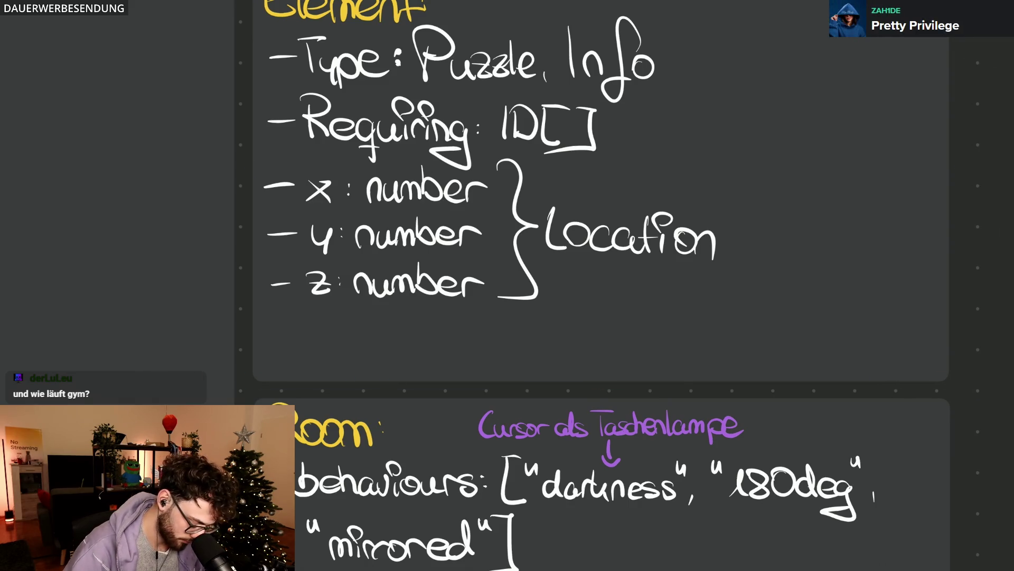
mouse_move(313, 164)
mouse_down()
mouse_move(346, 261)
mouse_move(310, 169)
mouse_up()
key(ctrl+z)
scroll(507, 286, down, 1)
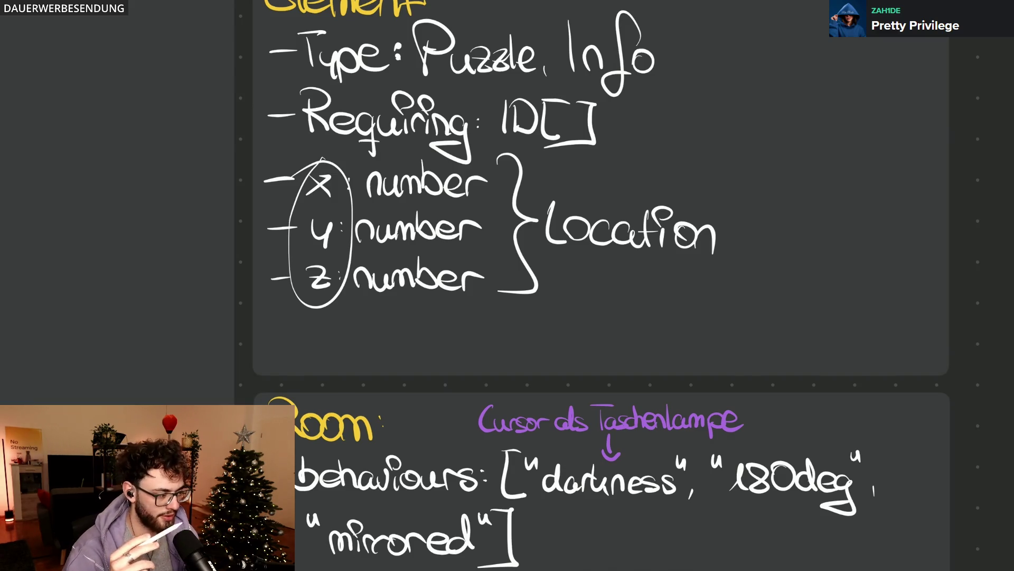
key(ctrl+z)
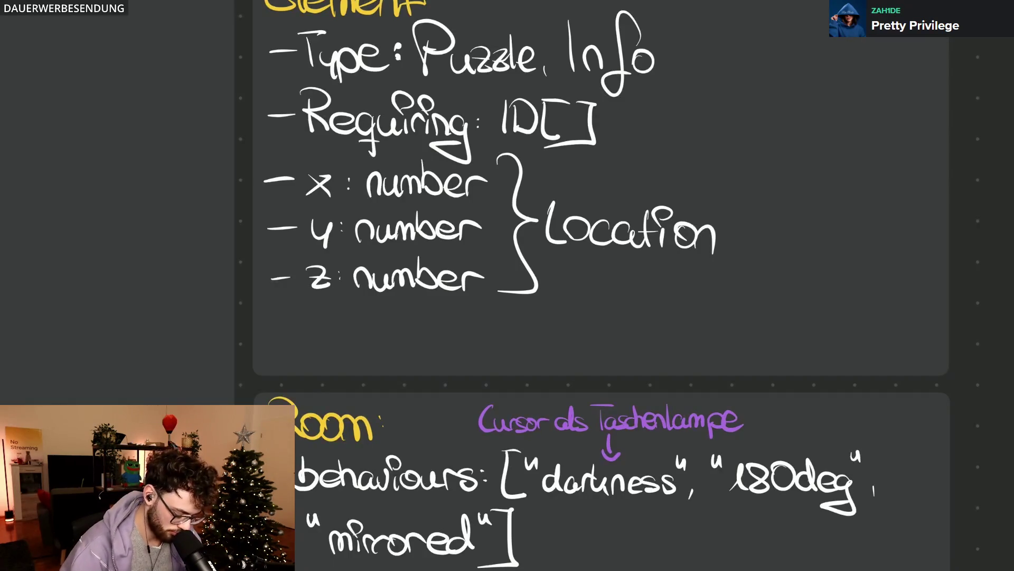
scroll(255, 415, up, 3)
scroll(611, 286, down, 1)
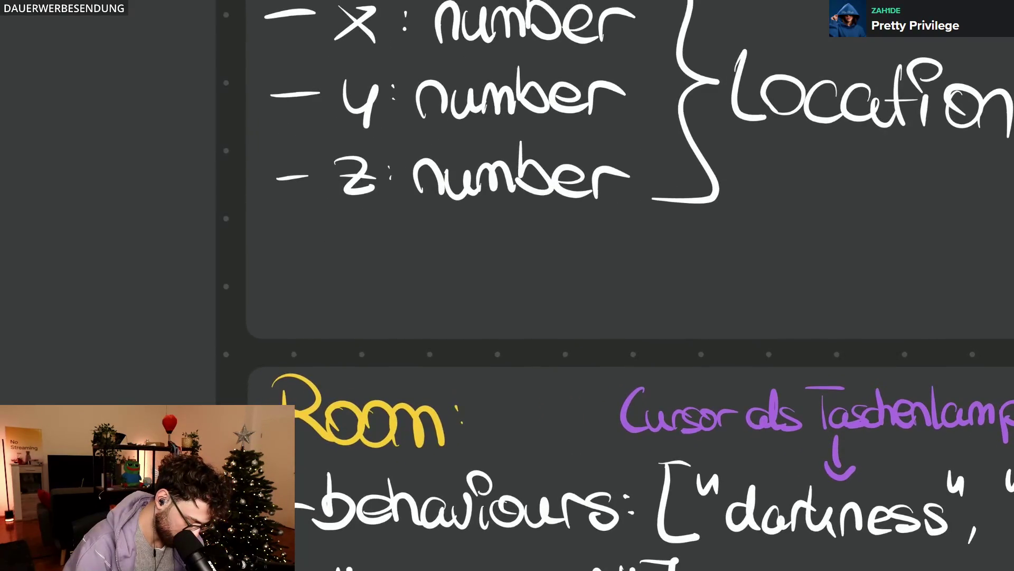
Step: Add the field line '- width: number' under z and nudge the field lines slightly upward
mouse_move(277, 266)
mouse_down()
mouse_move(371, 247)
mouse_move(376, 283)
mouse_move(414, 230)
mouse_move(425, 280)
mouse_up()
mouse_move(409, 257)
mouse_down()
mouse_move(437, 255)
mouse_move(464, 282)
mouse_move(502, 282)
mouse_move(552, 249)
mouse_move(578, 270)
mouse_move(601, 230)
mouse_move(626, 281)
mouse_up()
mouse_move(627, 265)
mouse_down()
mouse_move(648, 267)
mouse_move(655, 282)
mouse_up()
mouse_move(655, 265)
mouse_down()
mouse_move(683, 278)
mouse_move(687, 251)
mouse_up()
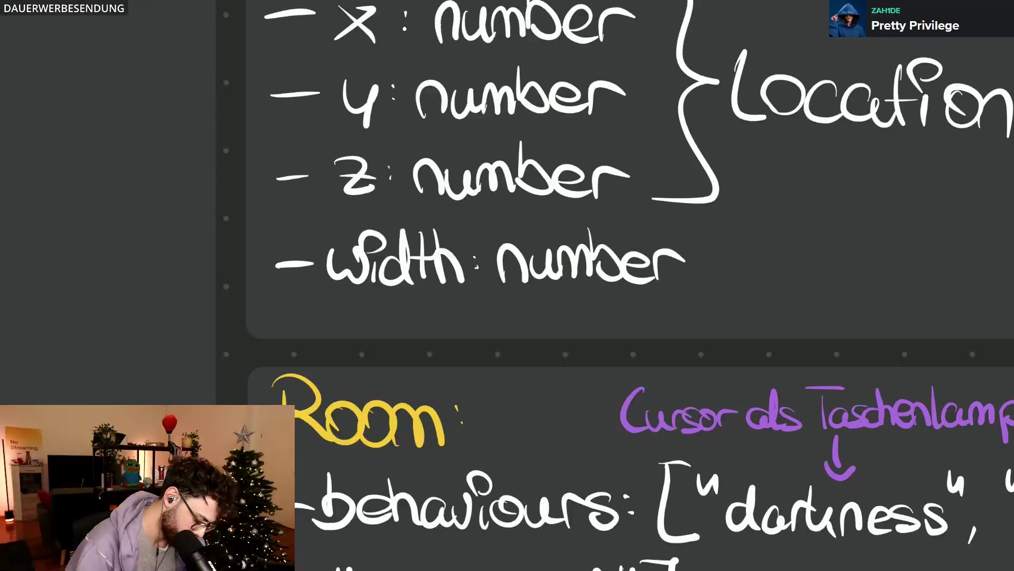
scroll(485, 412, down, 3)
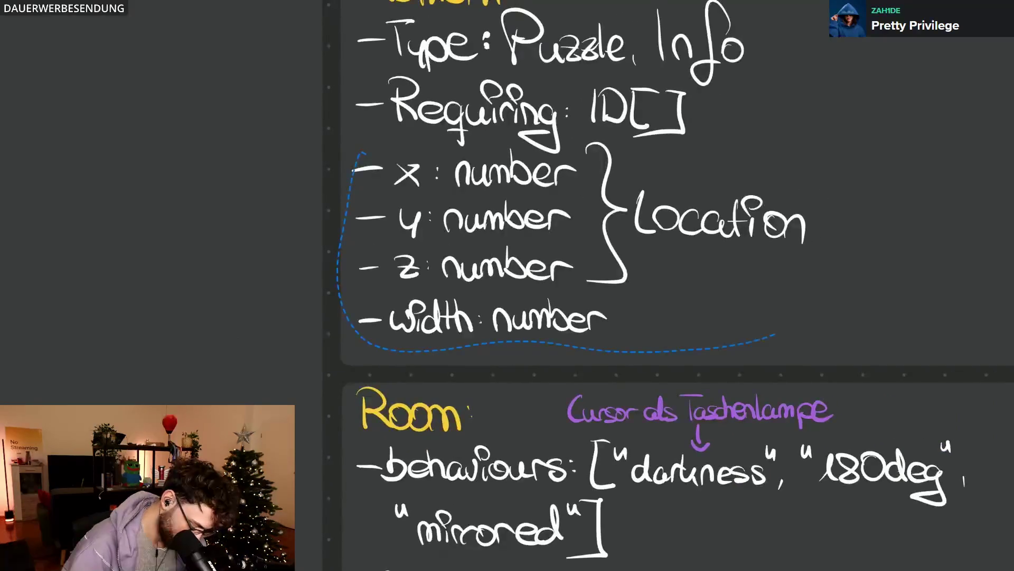
drag(653, 159, 361, 151)
drag(507, 238, 508, 228)
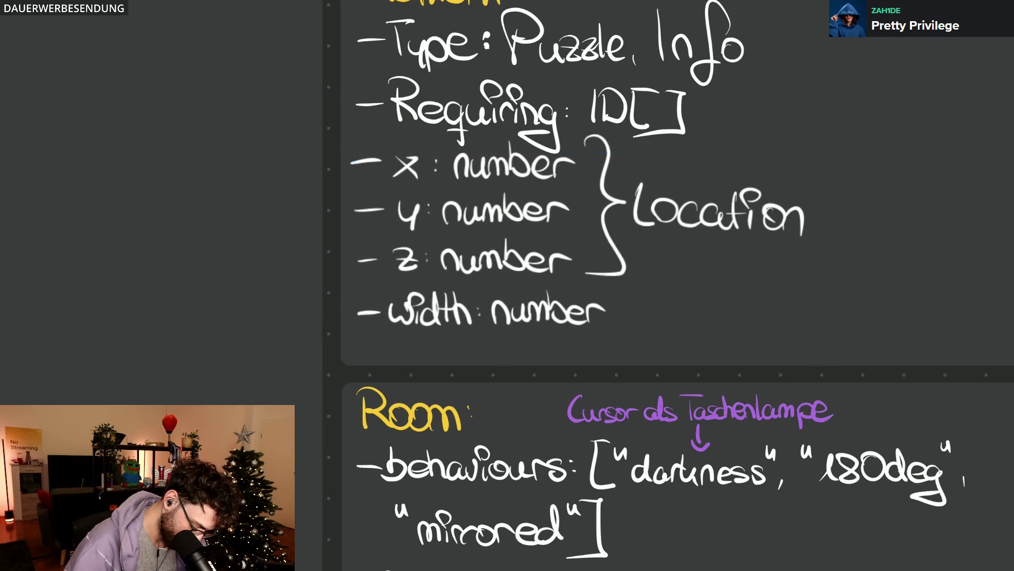
key(Escape)
scroll(418, 408, up, 2)
scroll(417, 408, up, 2)
Step: Add the field line '- height: number' below width
drag(251, 276, 415, 291)
drag(422, 238, 379, 238)
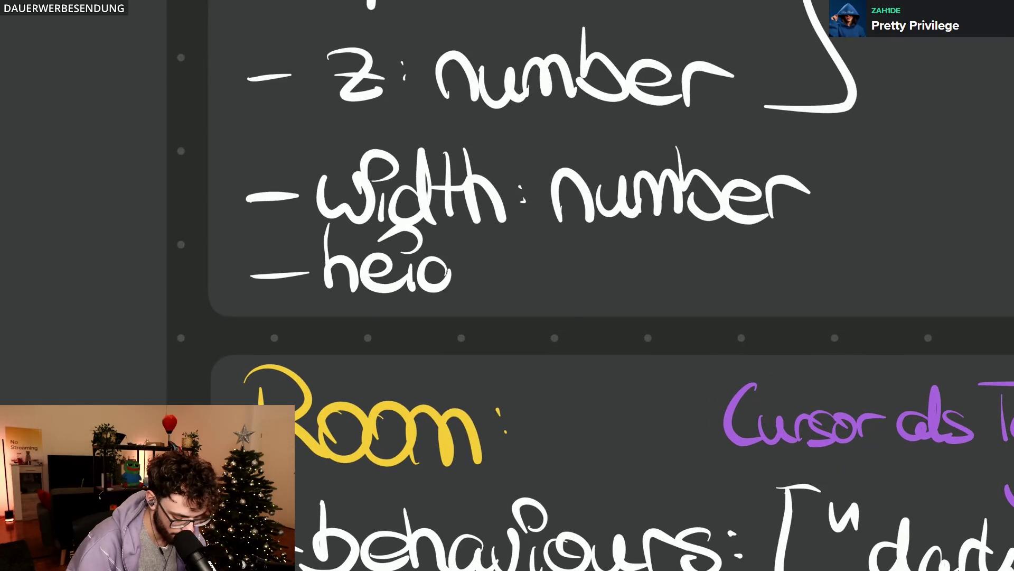
drag(451, 261, 420, 313)
drag(457, 231, 488, 291)
mouse_move(501, 235)
mouse_down()
mouse_move(502, 286)
mouse_move(531, 259)
mouse_move(559, 291)
mouse_move(621, 263)
mouse_move(658, 287)
mouse_move(689, 270)
mouse_move(722, 292)
mouse_move(766, 295)
mouse_move(801, 267)
mouse_up()
click(537, 263)
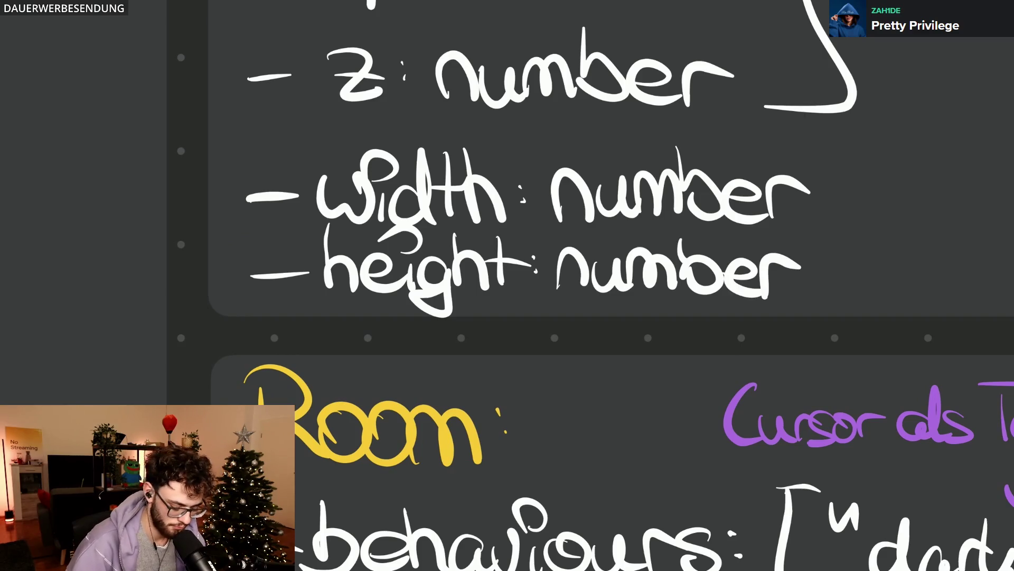
scroll(507, 285, right, 3)
scroll(507, 285, down, 2)
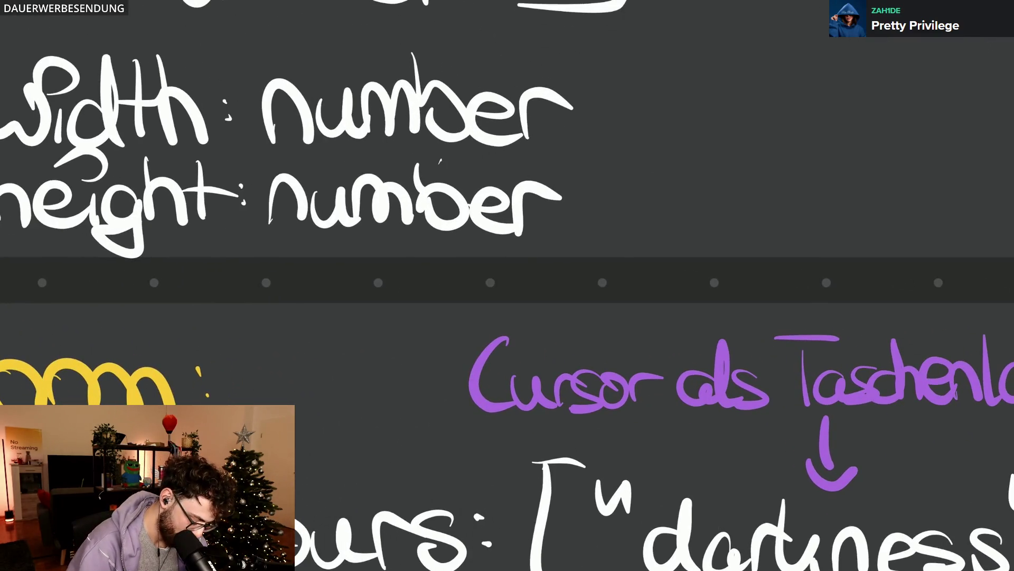
scroll(507, 285, up, 1)
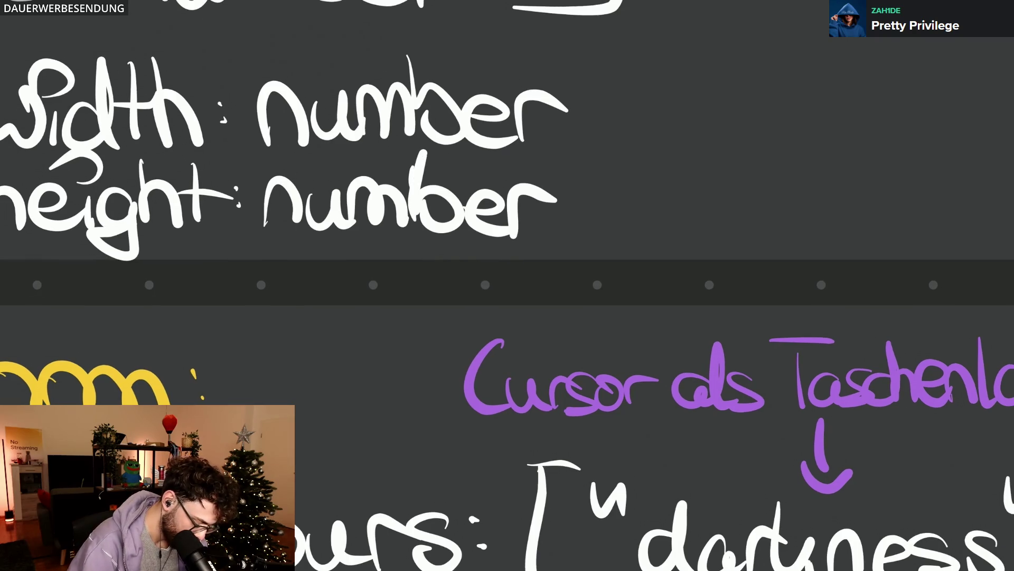
scroll(508, 285, up, 1)
scroll(507, 285, right, 1)
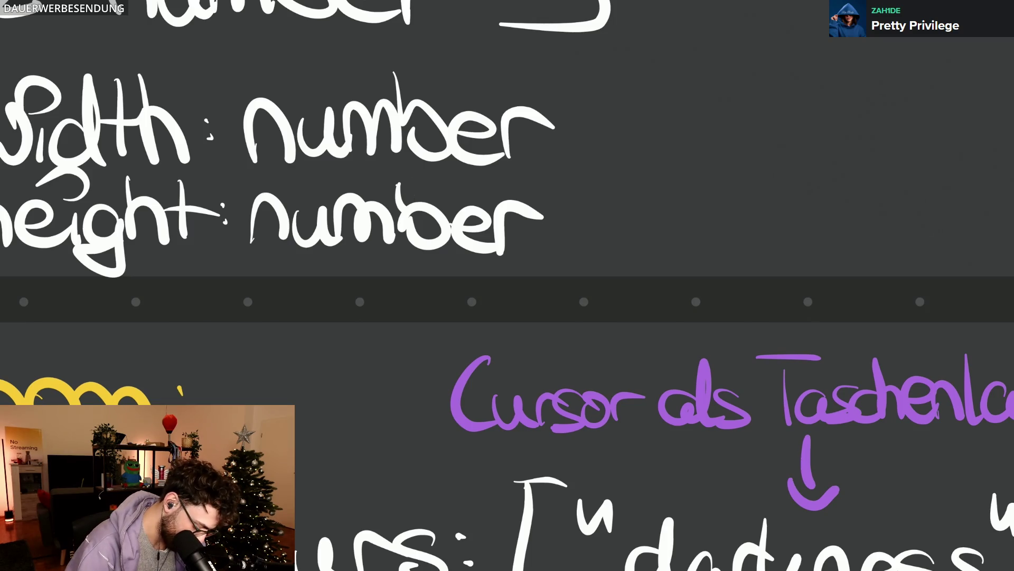
Step: Mark width and height as optional with question marks after their number types
drag(557, 79, 583, 134)
click(583, 150)
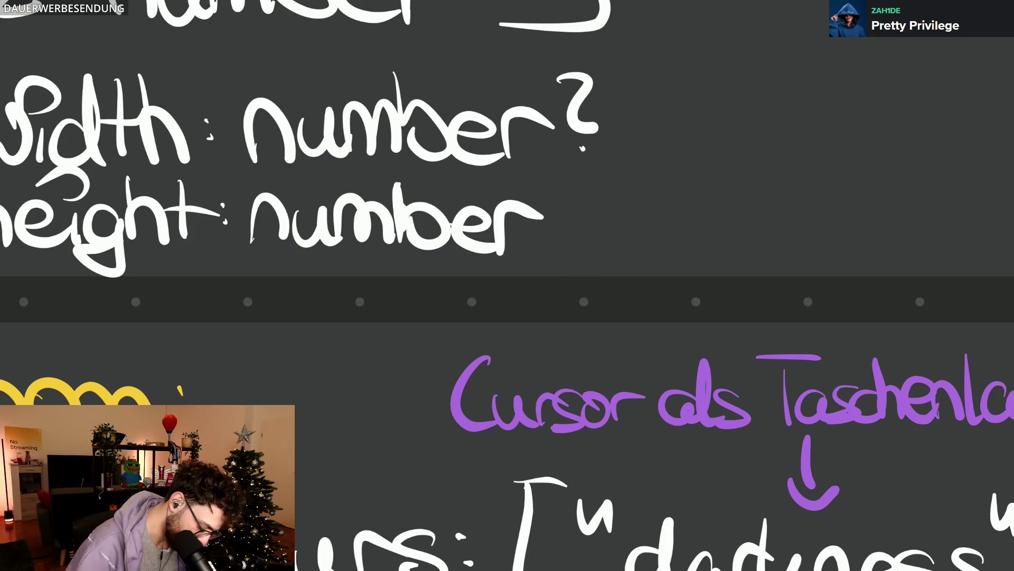
drag(566, 187, 585, 235)
click(584, 247)
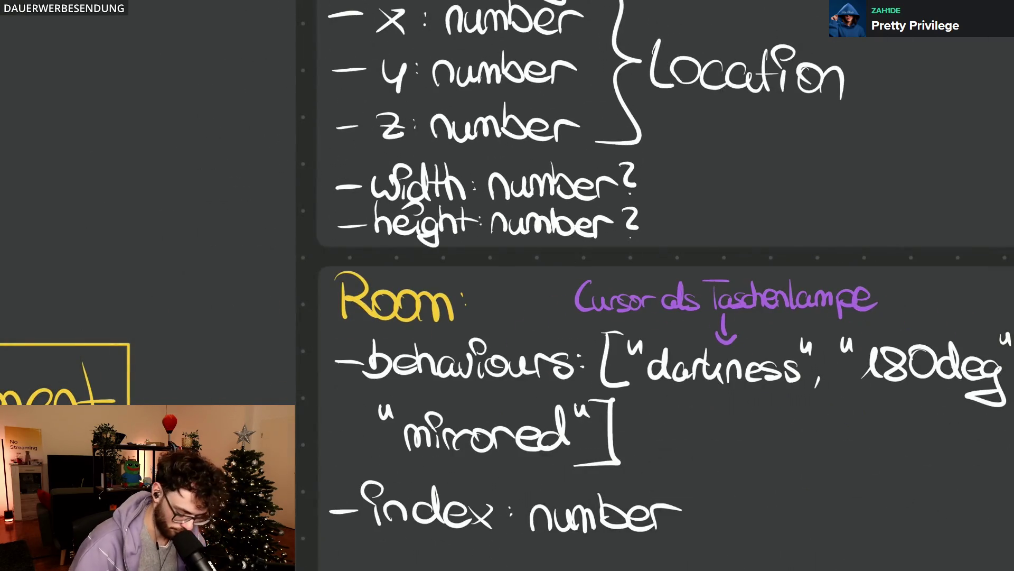
scroll(811, 287, up, 2)
scroll(811, 288, up, 2)
scroll(811, 287, up, 2)
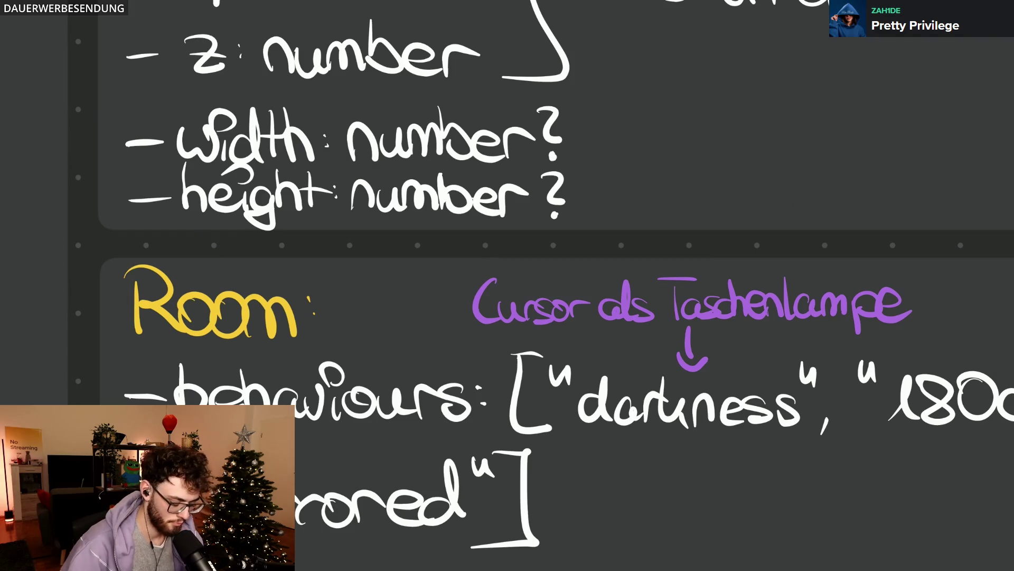
scroll(674, 335, down, 5)
scroll(678, 312, up, 2)
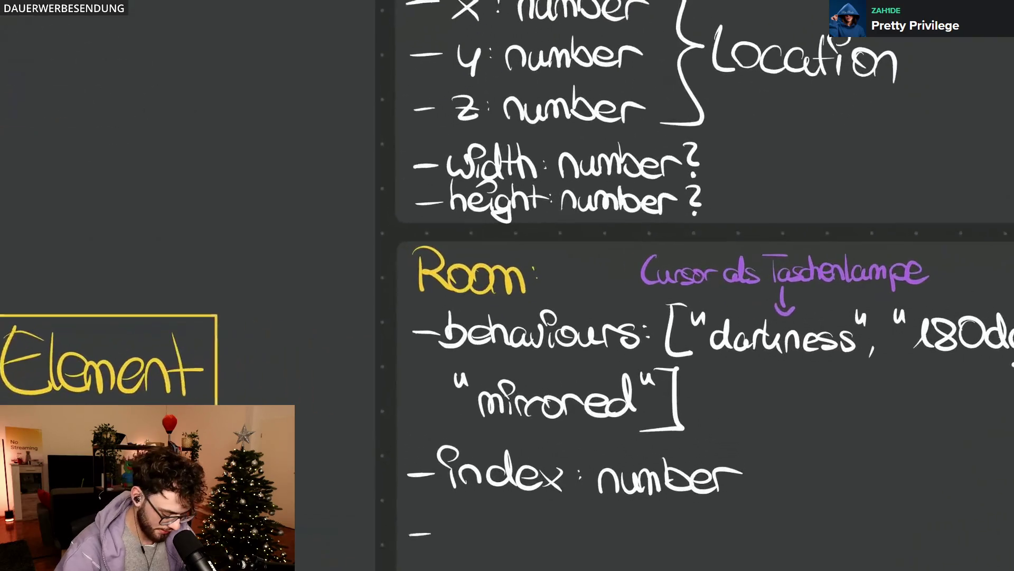
scroll(678, 312, up, 1)
scroll(678, 312, up, 1)
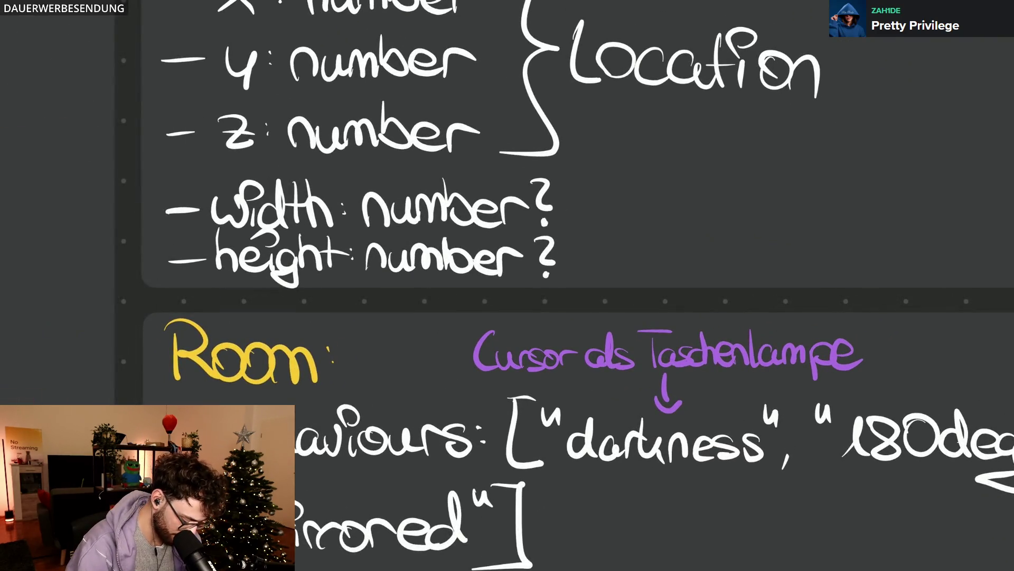
Step: Replace the question marks after width and height with blue handwritten 'optional' notes
mouse_move(541, 203)
mouse_down()
mouse_move(550, 250)
mouse_move(539, 277)
mouse_up()
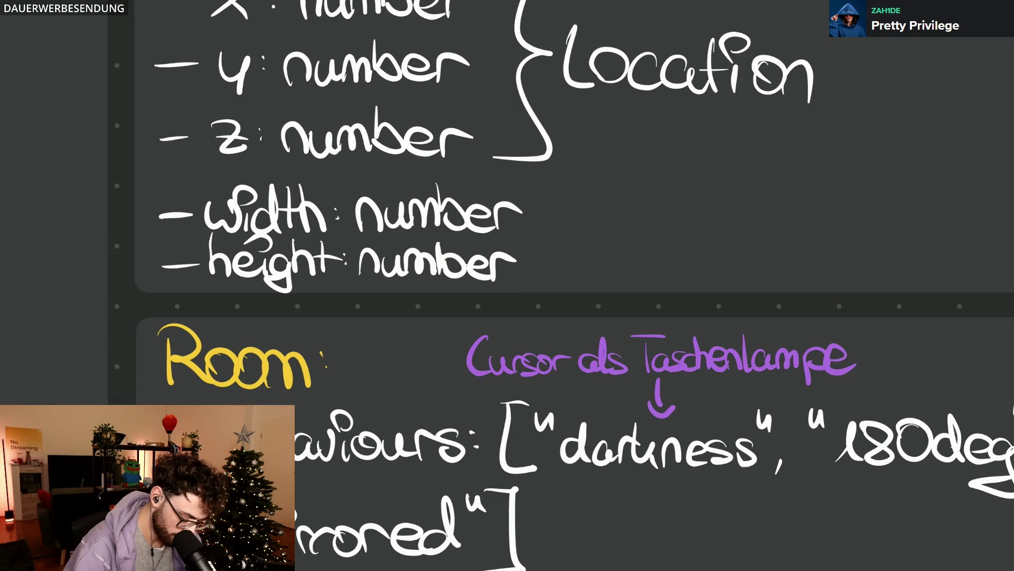
mouse_move(558, 214)
mouse_down()
mouse_move(579, 208)
mouse_move(634, 228)
mouse_up()
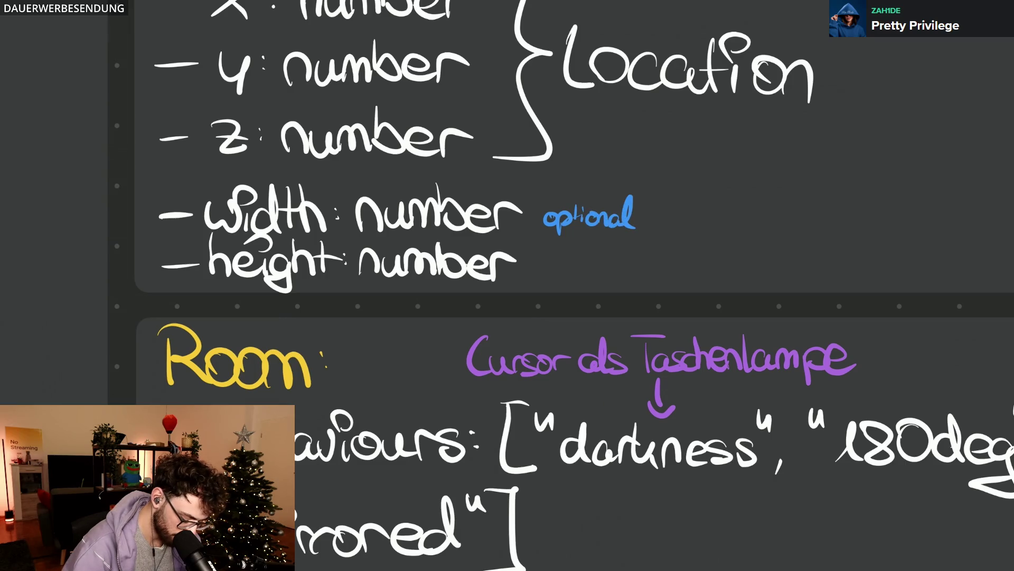
drag(537, 268, 566, 274)
mouse_move(571, 249)
mouse_down()
mouse_move(572, 277)
mouse_move(623, 277)
mouse_up()
drag(623, 269, 635, 281)
drag(635, 243, 644, 279)
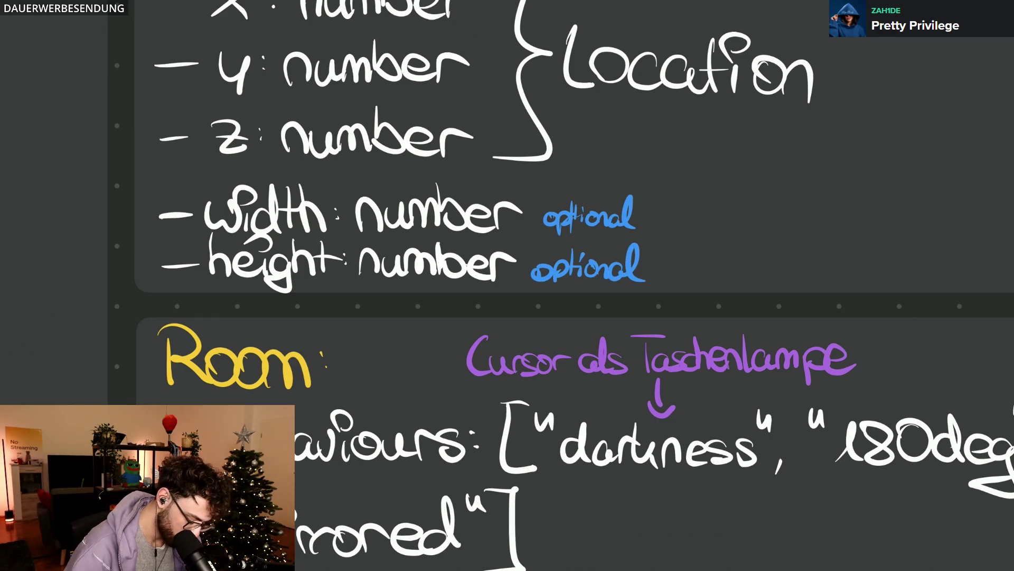
ctrl+scroll(681, 255, down, 3)
scroll(508, 285, right, 5)
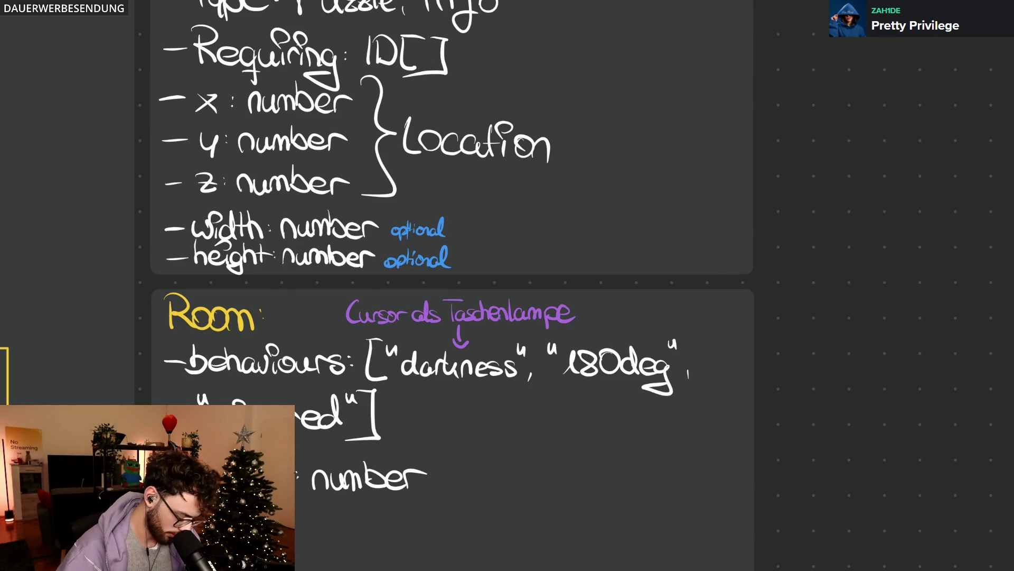
scroll(366, 269, down, 1)
scroll(508, 286, down, 5)
scroll(270, 239, up, 3)
Step: Duplicate the Element card with Ctrl+D, place the copy to the right and erase its heading and fields
click(270, 239)
key(ctrl+d)
drag(281, 248, 711, 150)
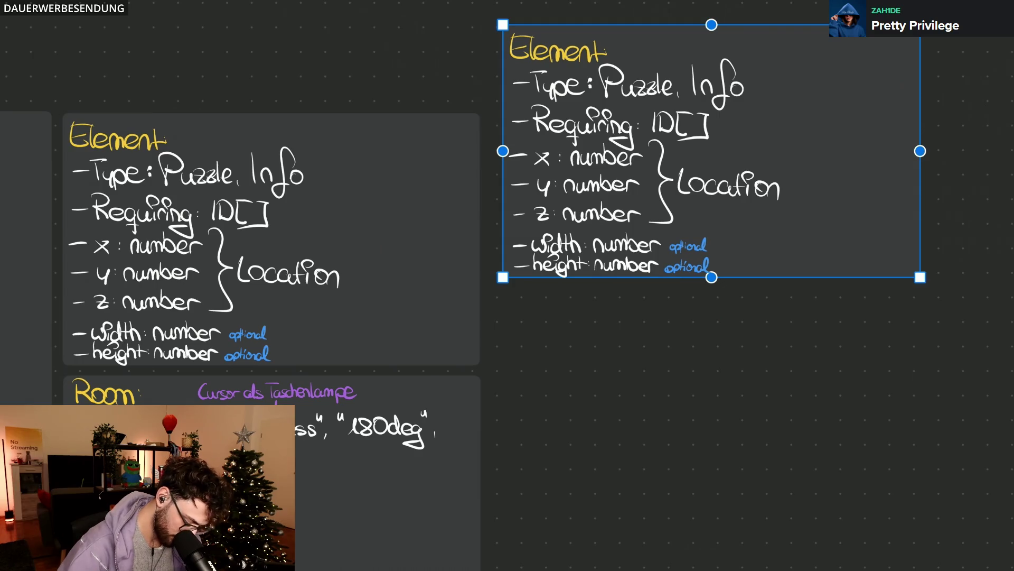
key(Escape)
mouse_move(540, 265)
mouse_down()
mouse_move(663, 240)
mouse_move(753, 256)
mouse_move(711, 231)
mouse_move(772, 190)
mouse_move(526, 183)
mouse_move(579, 133)
mouse_move(536, 84)
mouse_move(757, 83)
mouse_move(538, 74)
mouse_up()
scroll(537, 80, up, 5)
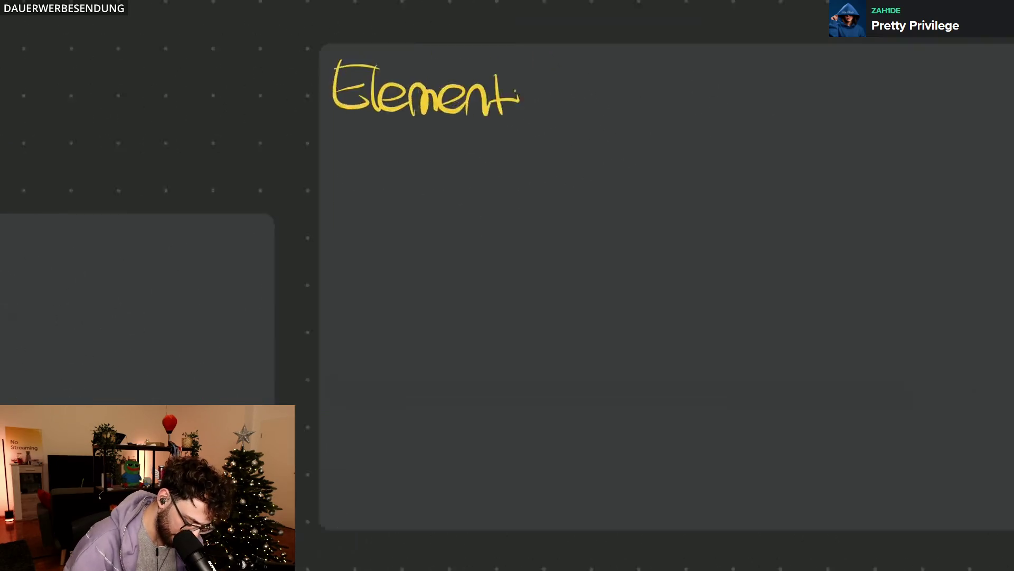
mouse_move(333, 158)
mouse_down()
mouse_move(404, 186)
mouse_move(325, 154)
mouse_move(333, 197)
mouse_move(343, 168)
mouse_move(404, 177)
mouse_move(431, 203)
mouse_move(460, 202)
mouse_up()
Step: Handwrite 'Puzzle:' in yellow as the new card's heading
drag(466, 151, 471, 197)
mouse_move(478, 150)
mouse_down()
mouse_move(486, 197)
mouse_move(509, 198)
mouse_up()
click(514, 177)
click(514, 185)
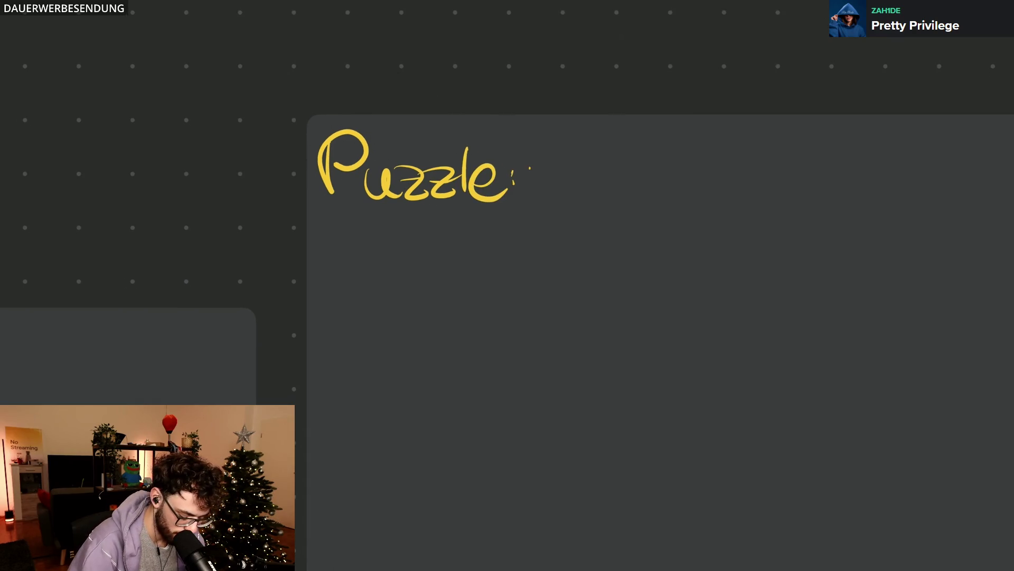
scroll(518, 159, down, 5)
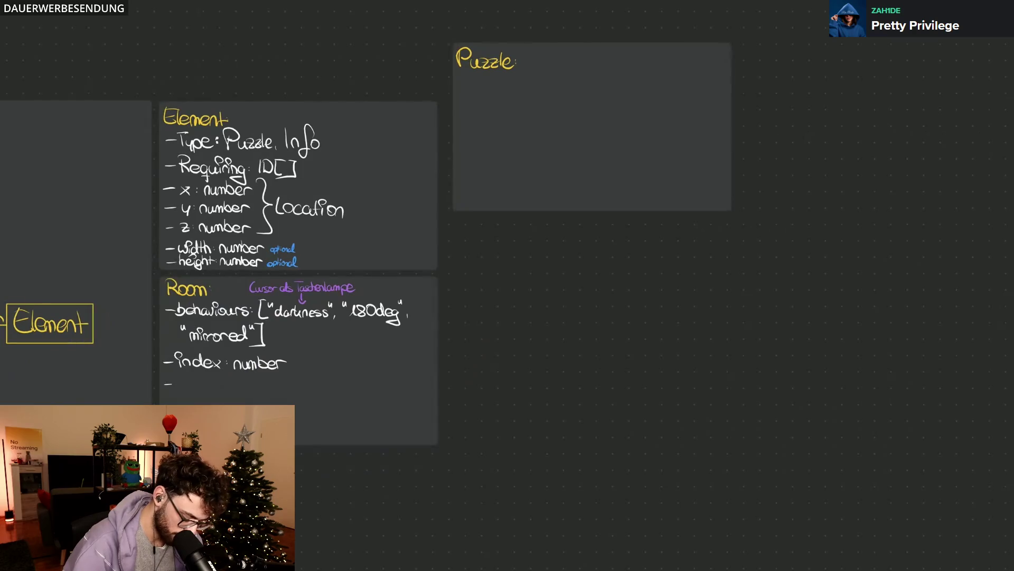
Step: Duplicate the Puzzle card below itself and erase the copied Puzzle heading
key(ctrl+d)
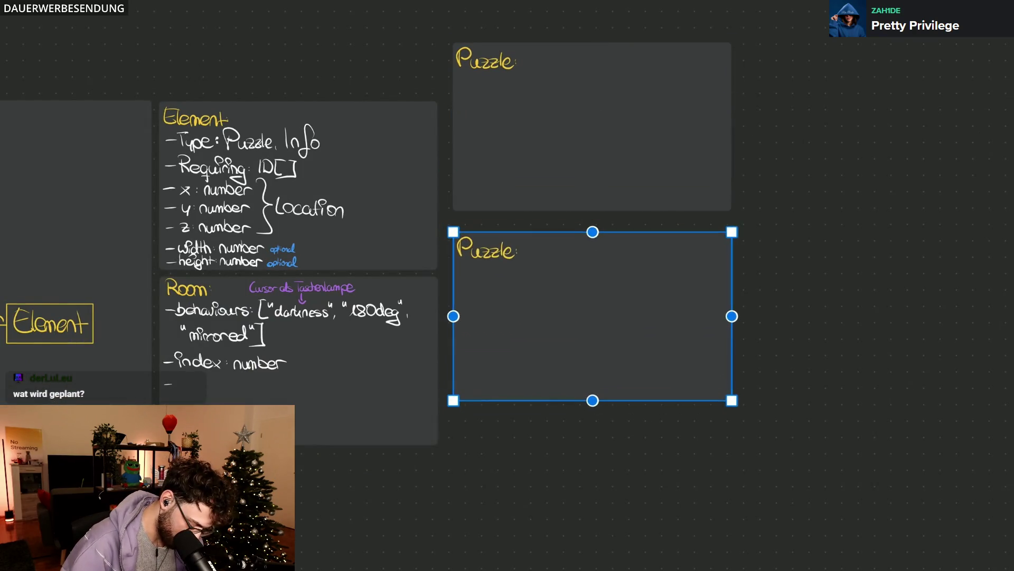
key(Escape)
scroll(448, 188, up, 5)
mouse_move(480, 349)
mouse_down()
mouse_move(587, 365)
mouse_move(681, 359)
mouse_up()
click(490, 317)
key(ctrl+z)
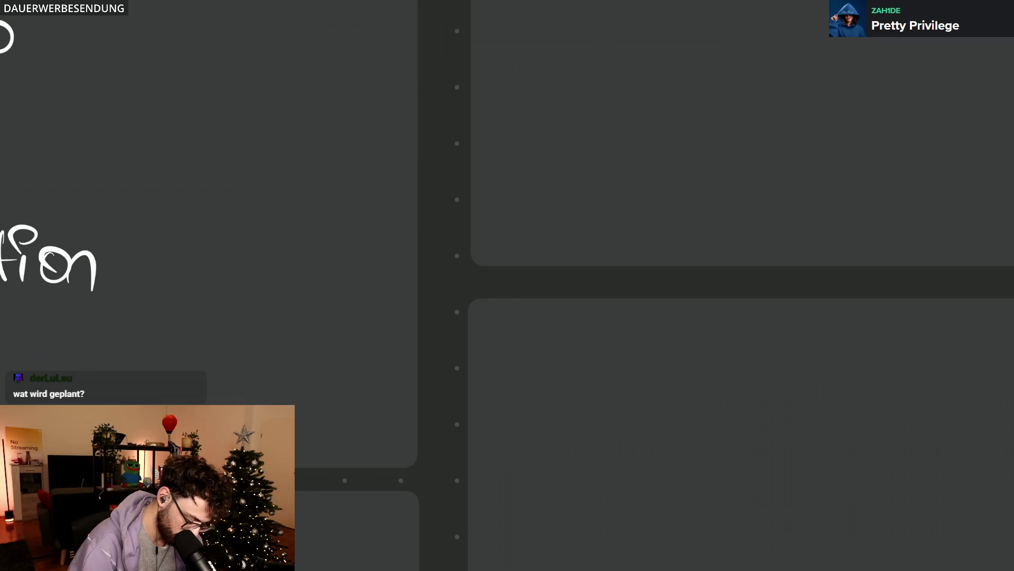
Step: Handwrite 'Info:' in yellow as the new card's heading
mouse_move(499, 323)
mouse_down()
mouse_move(500, 349)
mouse_move(533, 369)
mouse_up()
key(ctrl+z)
mouse_move(500, 309)
mouse_down()
mouse_move(503, 347)
mouse_move(536, 356)
mouse_up()
drag(573, 300, 555, 373)
drag(585, 335, 588, 349)
scroll(430, 66, down, 2)
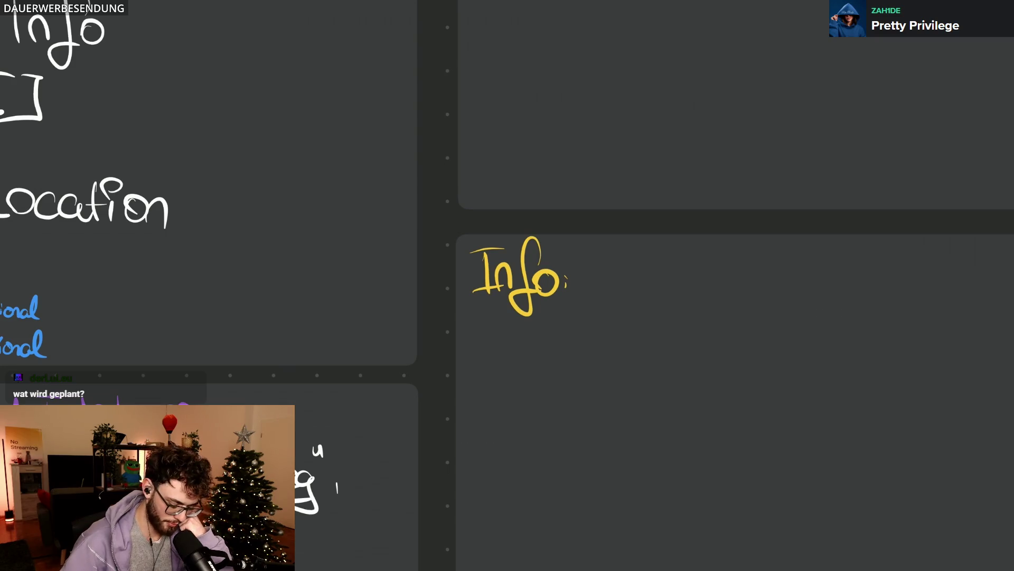
scroll(507, 285, right, 3)
scroll(508, 285, down, 2)
scroll(507, 286, down, 1)
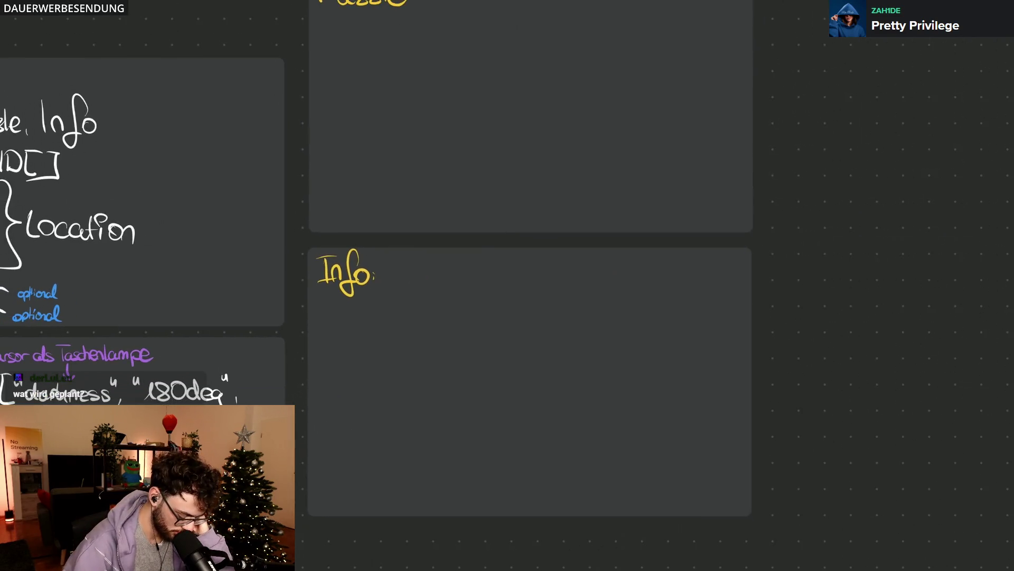
scroll(508, 285, up, 3)
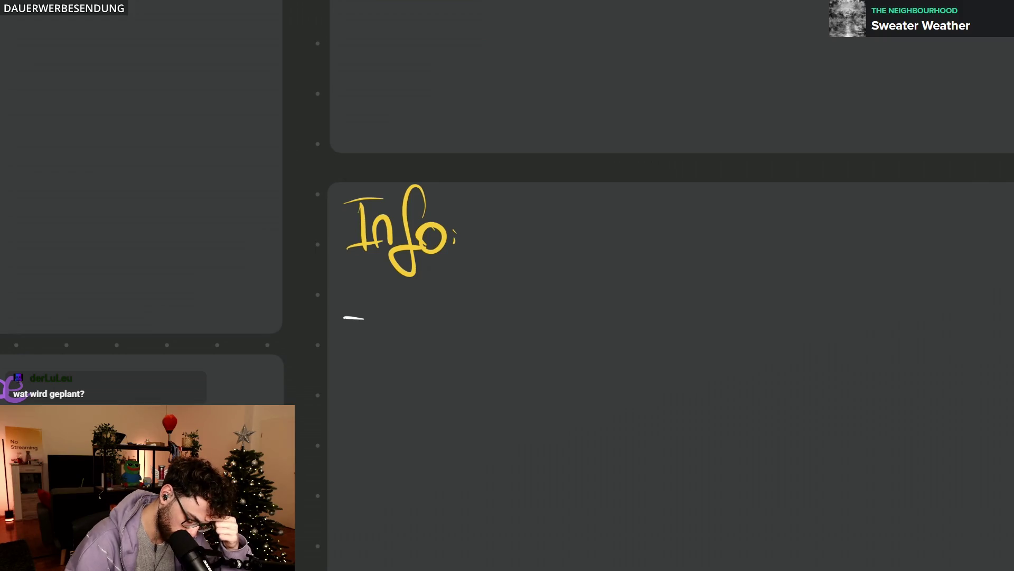
Step: Handwrite the field name 'infoType:' on the Info card
drag(361, 304, 379, 295)
mouse_move(383, 332)
mouse_down()
mouse_move(398, 329)
mouse_move(408, 356)
mouse_up()
drag(424, 306, 470, 285)
mouse_move(449, 291)
mouse_down()
mouse_move(450, 332)
mouse_move(481, 341)
mouse_move(480, 352)
mouse_up()
mouse_move(478, 311)
mouse_down()
mouse_move(502, 325)
mouse_move(523, 317)
mouse_move(525, 333)
mouse_up()
click(530, 316)
click(530, 325)
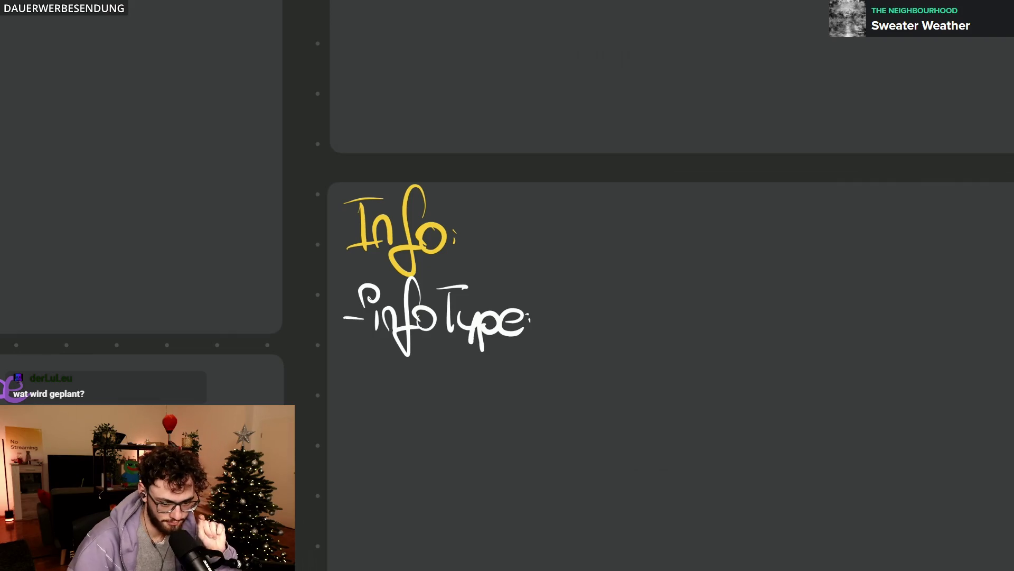
Step: Write the infoType values Text, Image, Video, iframe, … after the colon
drag(555, 318, 410, 250)
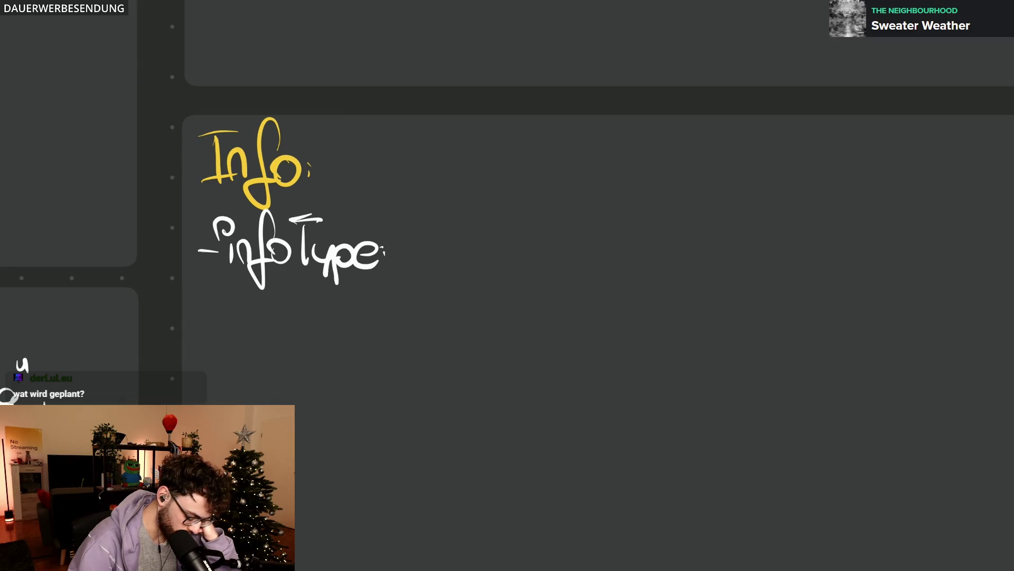
mouse_move(399, 218)
mouse_down()
mouse_move(436, 217)
mouse_move(417, 270)
mouse_move(448, 270)
mouse_up()
drag(442, 245, 462, 269)
drag(467, 226, 472, 271)
mouse_move(468, 256)
mouse_down()
mouse_move(573, 267)
mouse_move(559, 299)
mouse_up()
drag(585, 255, 650, 226)
mouse_move(642, 268)
mouse_down()
mouse_move(660, 240)
mouse_move(680, 273)
mouse_move(731, 259)
mouse_move(739, 284)
mouse_up()
scroll(508, 285, right, 3)
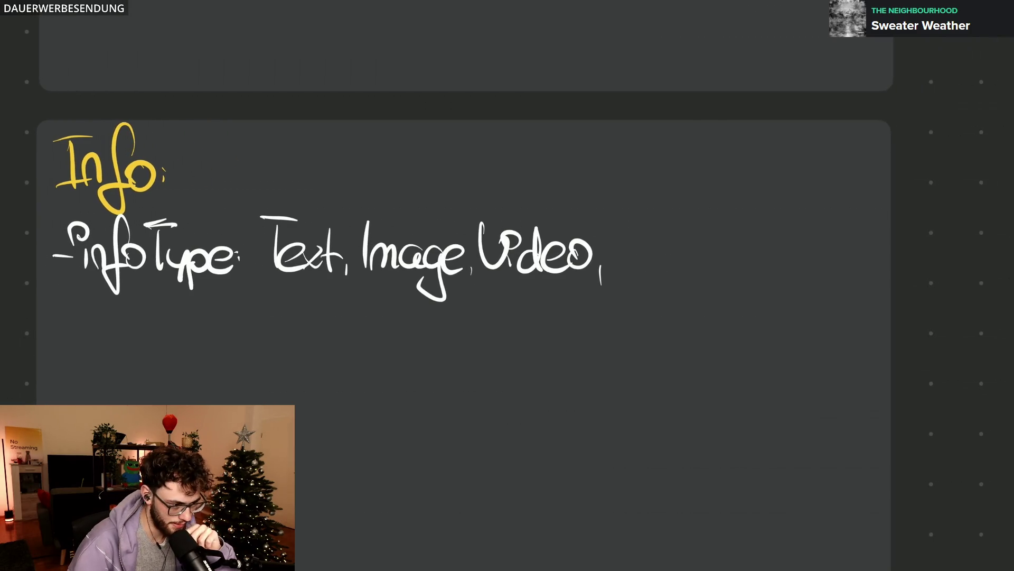
mouse_move(616, 250)
mouse_down()
mouse_move(617, 271)
mouse_move(628, 230)
mouse_up()
mouse_move(643, 217)
mouse_down()
mouse_move(650, 234)
mouse_move(626, 278)
mouse_move(666, 258)
mouse_move(685, 278)
mouse_move(735, 273)
mouse_up()
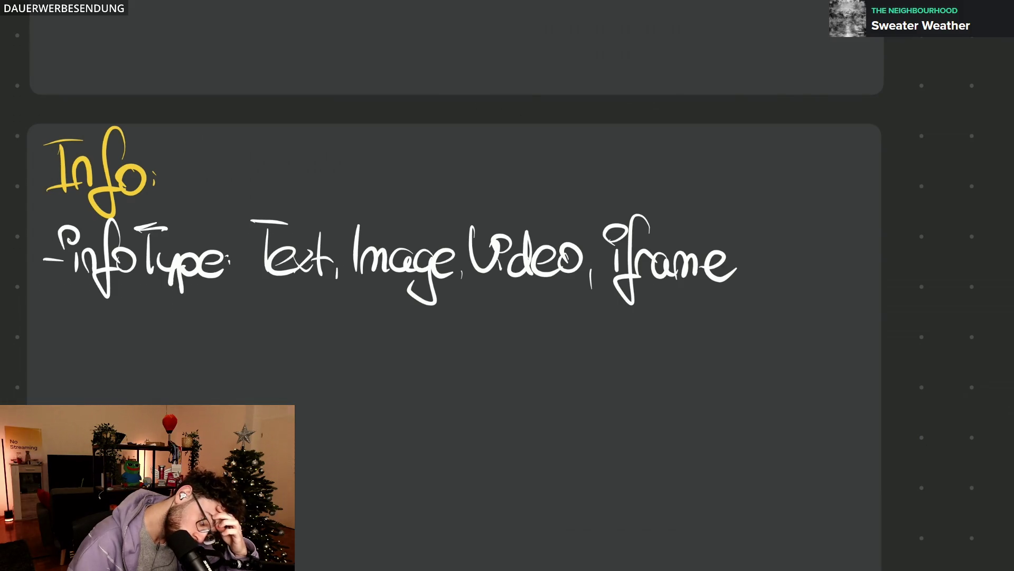
drag(752, 272, 750, 282)
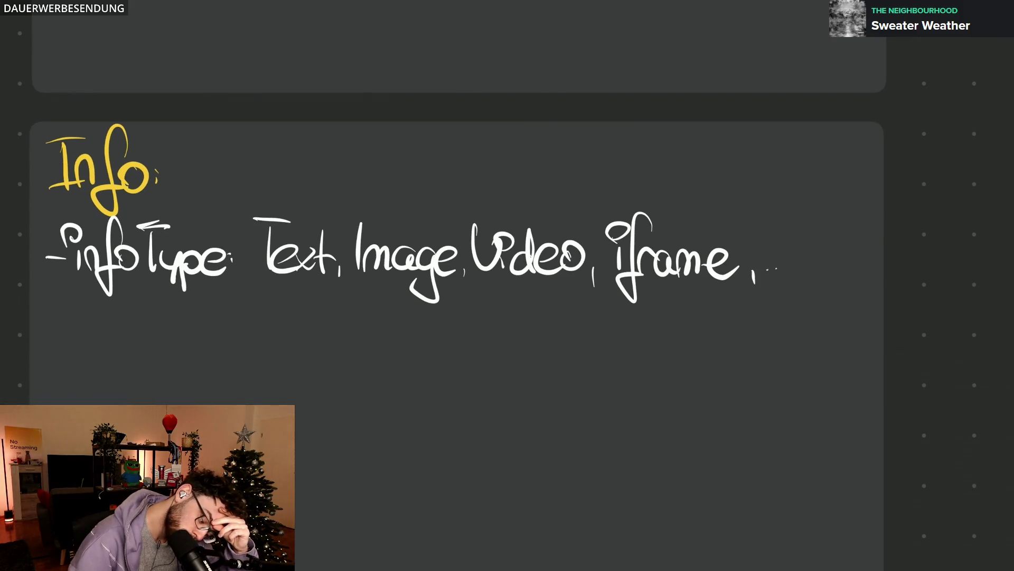
scroll(507, 285, down, 3)
Step: Begin a new field line, erase the mistaken 'text' and write '-info:' instead
drag(292, 195, 340, 217)
mouse_move(320, 201)
mouse_down()
mouse_move(394, 201)
mouse_move(390, 221)
mouse_up()
drag(390, 199, 371, 221)
mouse_move(399, 184)
mouse_down()
mouse_move(403, 222)
mouse_move(416, 208)
mouse_up()
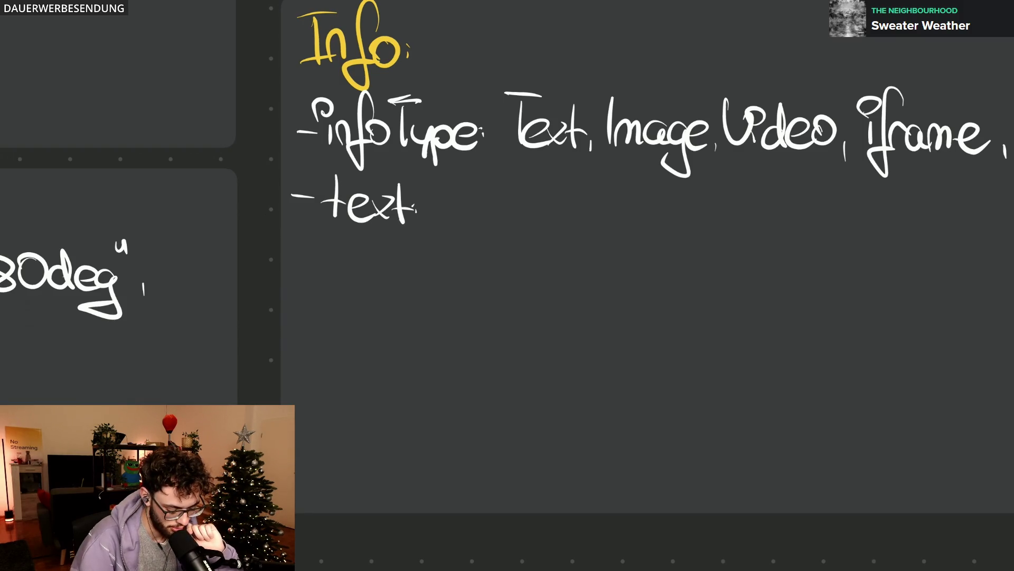
drag(341, 202, 444, 190)
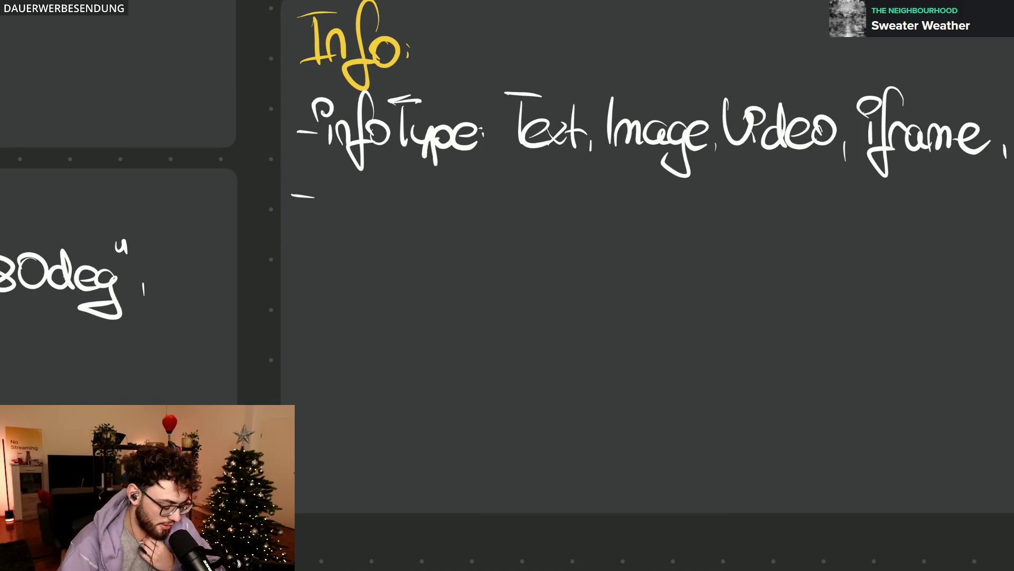
drag(325, 194, 327, 214)
drag(325, 183, 330, 173)
drag(332, 216, 351, 216)
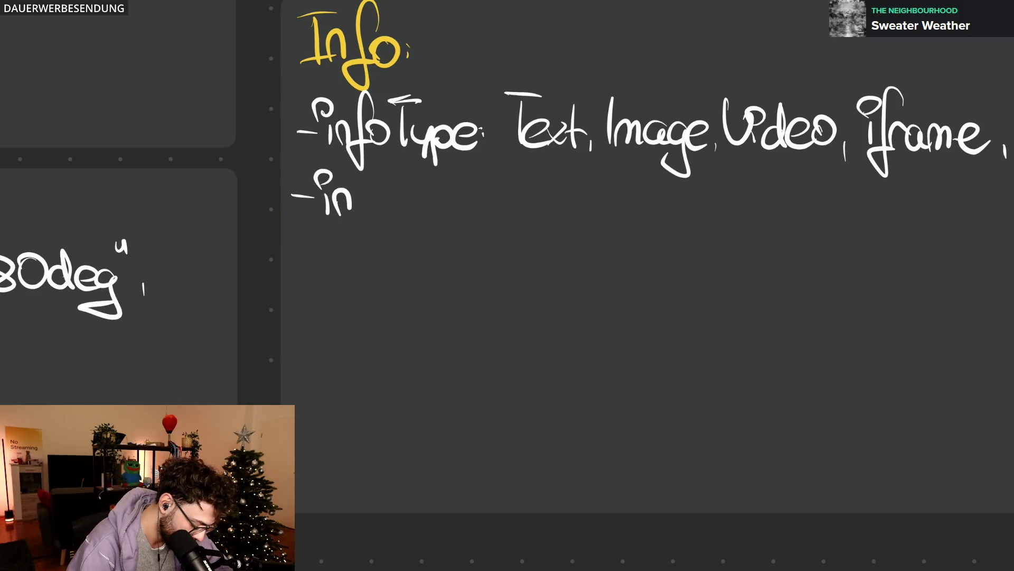
drag(365, 172, 357, 242)
drag(389, 194, 386, 195)
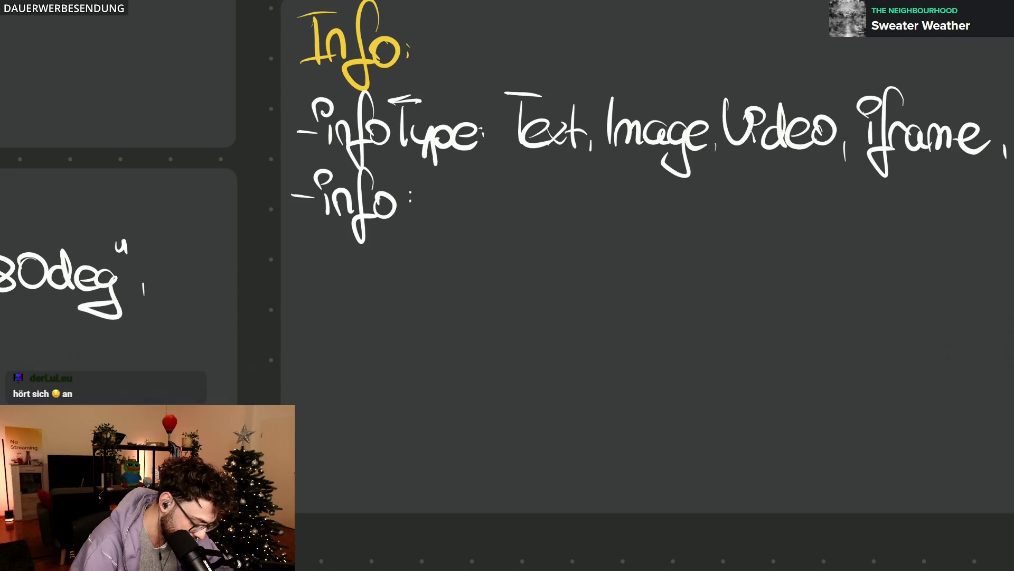
scroll(507, 254, right, 5)
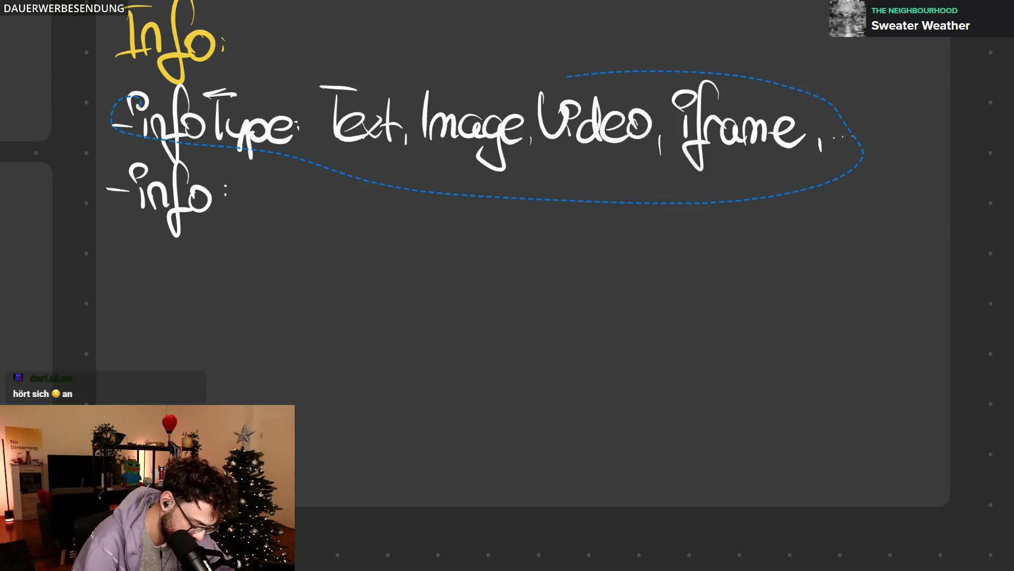
Step: Move the infoType line under 'info:' and erase 'info' so it reads 'type:'
drag(475, 127, 515, 279)
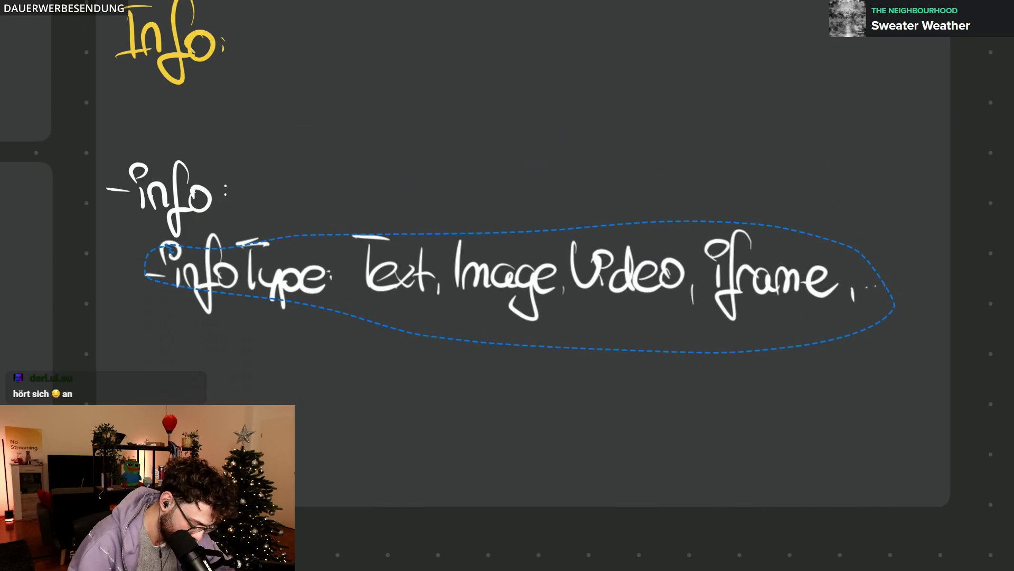
key(e)
mouse_move(169, 262)
mouse_down()
mouse_move(210, 277)
mouse_move(240, 248)
mouse_up()
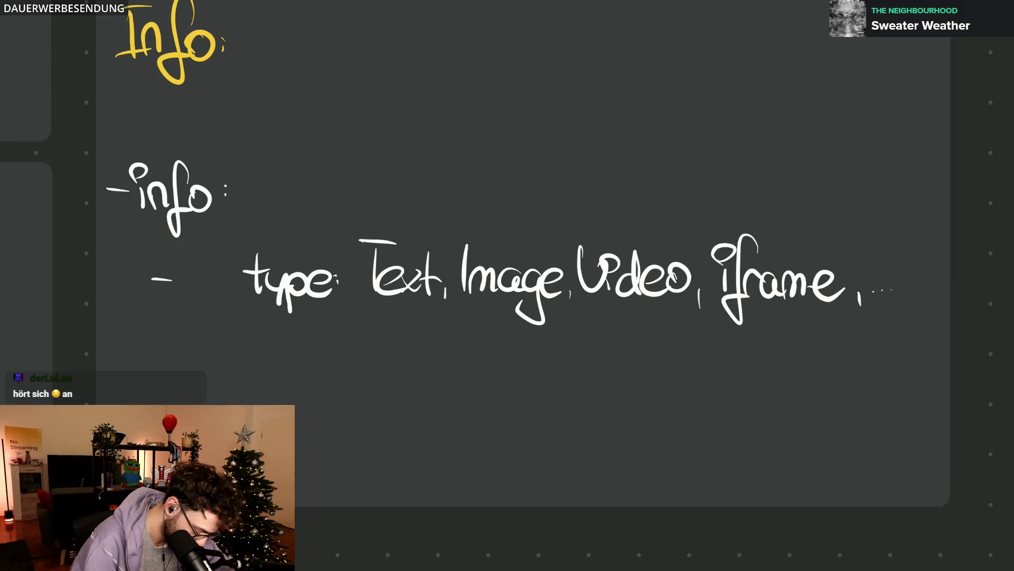
drag(269, 367, 369, 211)
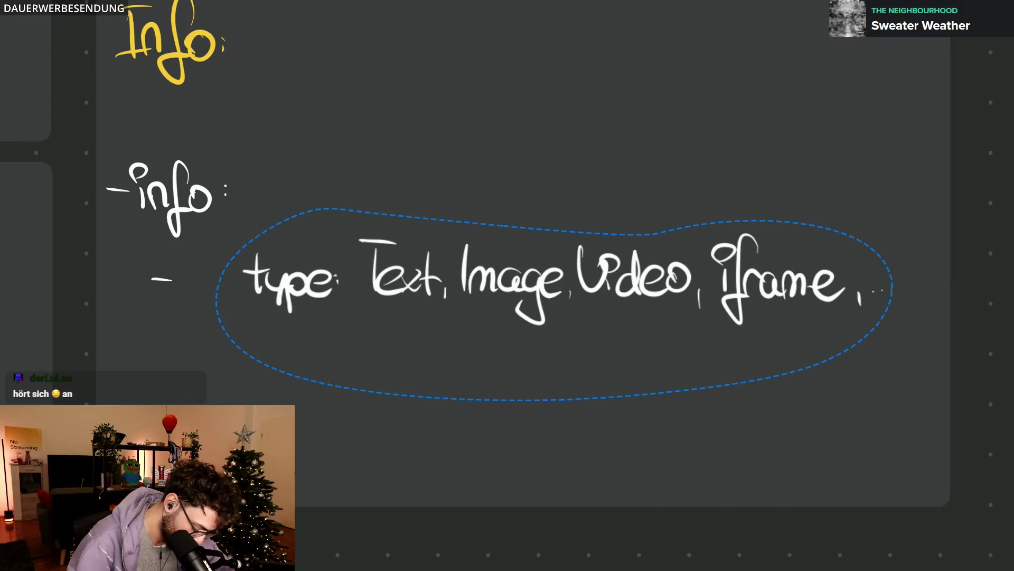
drag(476, 301, 403, 303)
key(Escape)
scroll(507, 285, up, 1)
drag(238, 404, 384, 170)
drag(475, 317, 476, 249)
click(555, 397)
key(Escape)
scroll(508, 285, up, 5)
Step: Handwrite 'text?: string' as an optional field under type
mouse_move(180, 193)
mouse_down()
mouse_move(219, 188)
mouse_move(229, 199)
mouse_up()
key(ctrl+z)
mouse_move(238, 159)
mouse_down()
mouse_move(232, 219)
mouse_move(258, 198)
mouse_up()
drag(265, 203, 321, 220)
mouse_move(341, 163)
mouse_down()
mouse_move(342, 219)
mouse_move(356, 194)
mouse_up()
drag(366, 163, 388, 202)
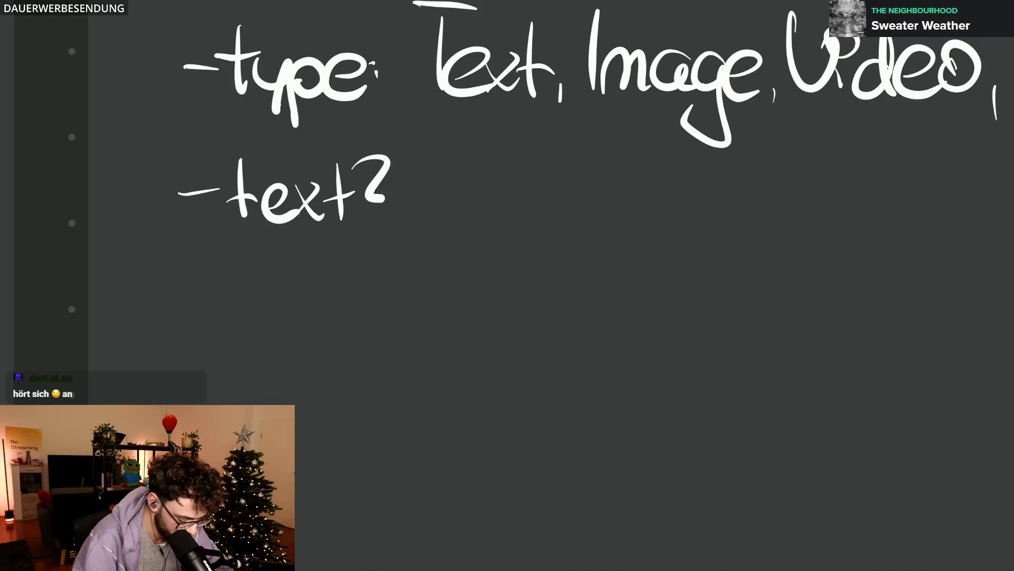
click(416, 202)
click(414, 181)
mouse_move(488, 195)
mouse_down()
mouse_move(451, 234)
mouse_move(489, 230)
mouse_up()
mouse_move(483, 205)
mouse_down()
mouse_move(536, 208)
mouse_move(582, 231)
mouse_up()
drag(606, 194, 555, 246)
Step: Handwrite 'url?: string' as the next optional field
mouse_move(190, 288)
mouse_down()
mouse_move(224, 289)
mouse_move(272, 314)
mouse_move(317, 279)
mouse_up()
drag(339, 258, 343, 316)
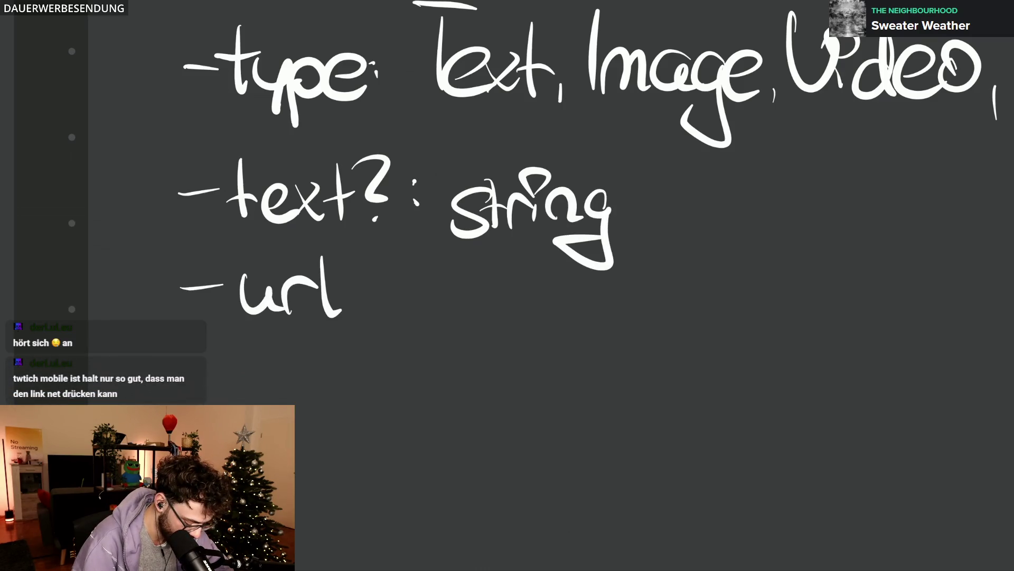
drag(365, 263, 373, 292)
mouse_move(475, 284)
mouse_down()
mouse_move(435, 321)
mouse_move(497, 319)
mouse_move(555, 282)
mouse_move(606, 300)
mouse_move(548, 348)
mouse_up()
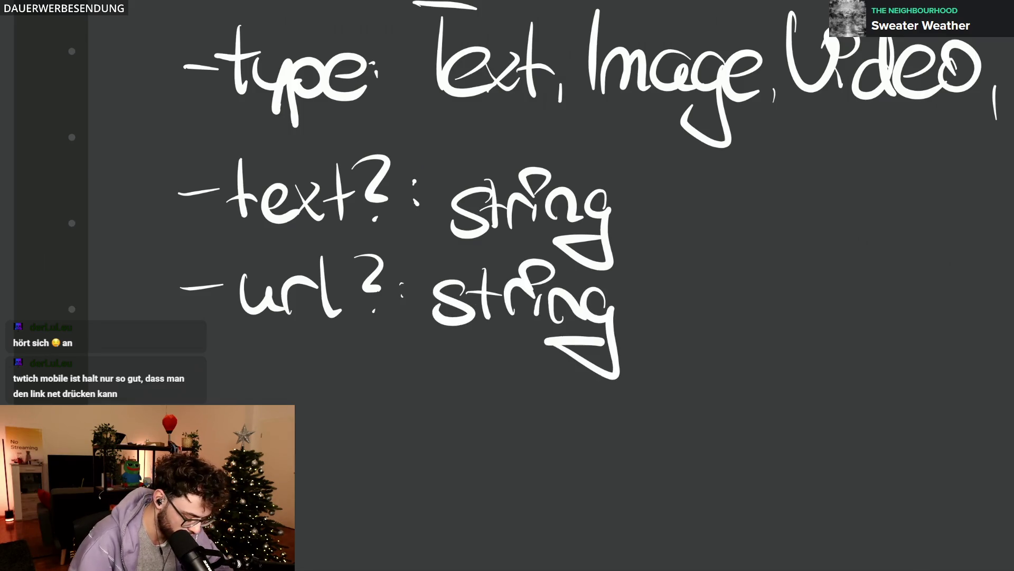
scroll(592, 341, down, 3)
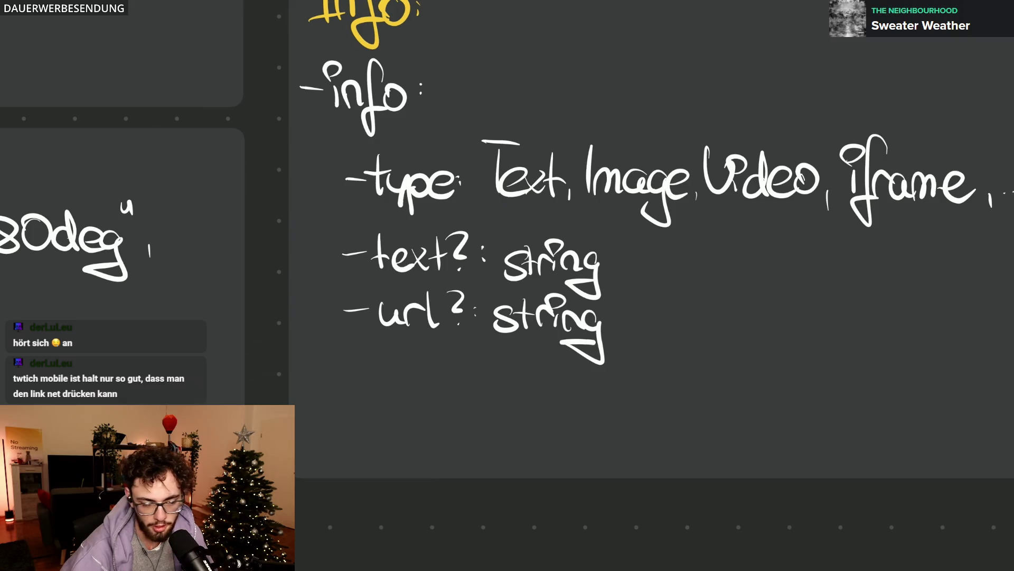
scroll(760, 286, down, 2)
scroll(761, 286, down, 2)
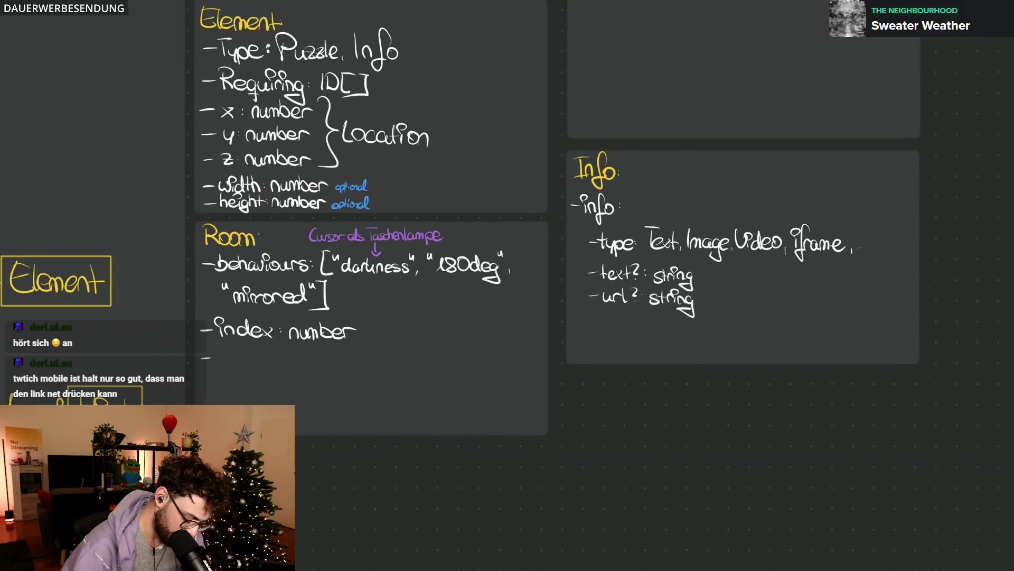
scroll(743, 238, up, 2)
scroll(838, 156, up, 2)
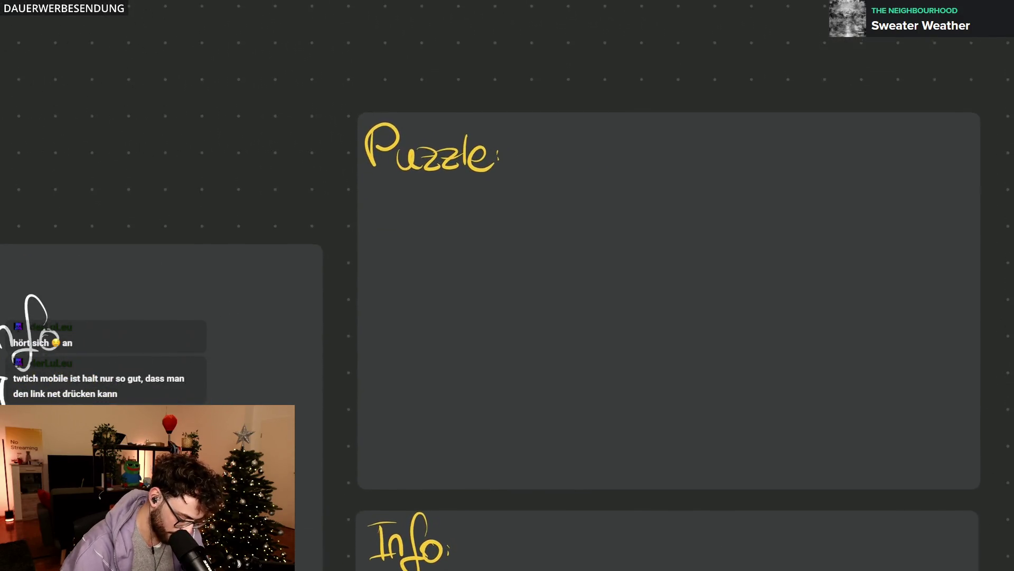
scroll(547, 295, up, 2)
Step: Handwrite '-puzzle:' under the Puzzle heading with a nested 'type:' field
mouse_move(306, 131)
mouse_down()
mouse_move(338, 146)
mouse_move(453, 155)
mouse_up()
drag(358, 198, 386, 195)
drag(384, 198, 411, 243)
drag(412, 211, 464, 218)
click(476, 206)
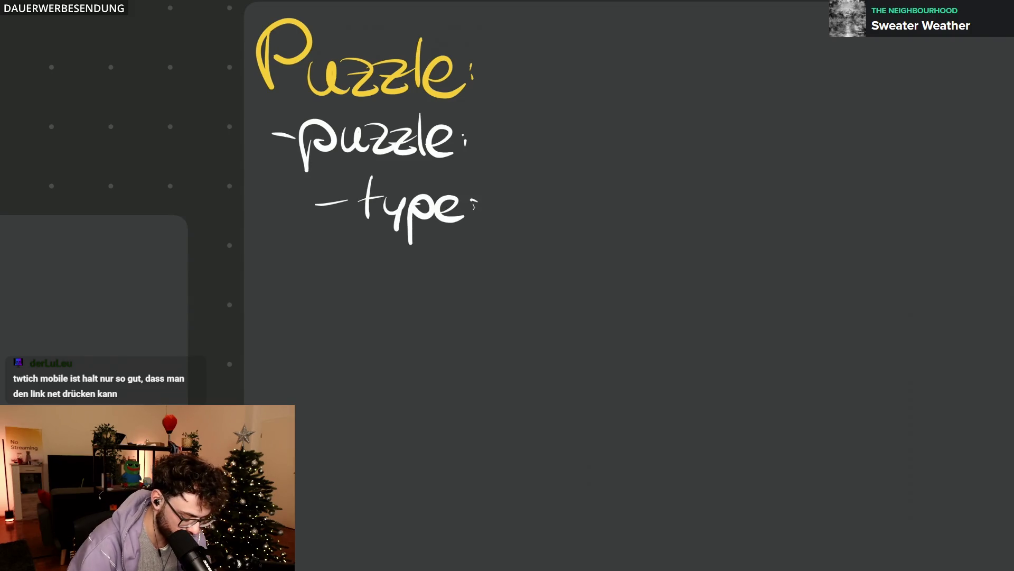
Step: Write 'button, input,' as the puzzle type values
mouse_move(510, 181)
mouse_down()
mouse_move(511, 227)
mouse_move(556, 227)
mouse_up()
key(ctrl+z)
mouse_move(565, 180)
mouse_down()
mouse_move(567, 222)
mouse_move(602, 224)
mouse_move(628, 202)
mouse_up()
drag(623, 199, 660, 225)
drag(671, 219, 673, 234)
scroll(507, 285, right, 2)
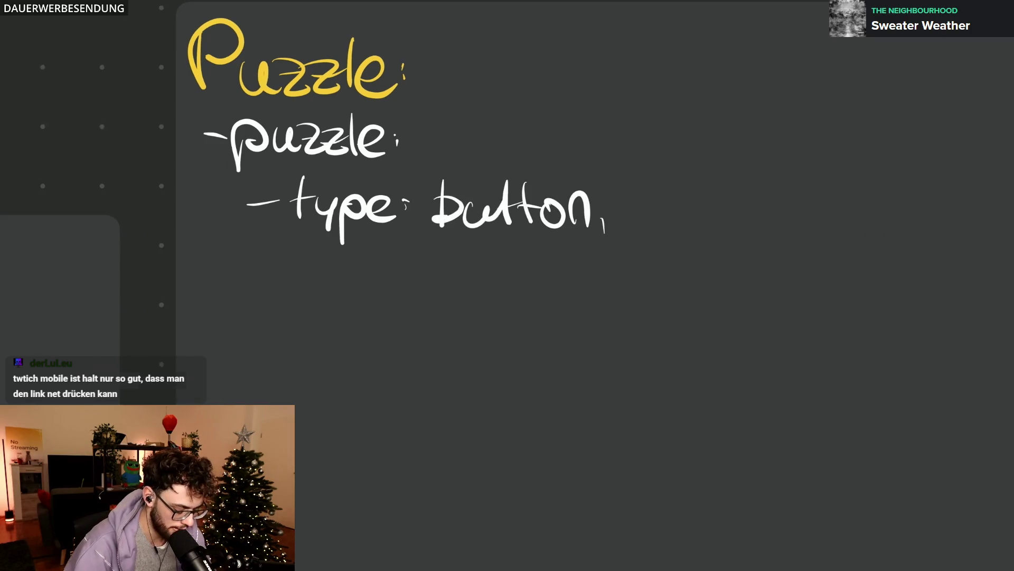
scroll(508, 286, right, 4)
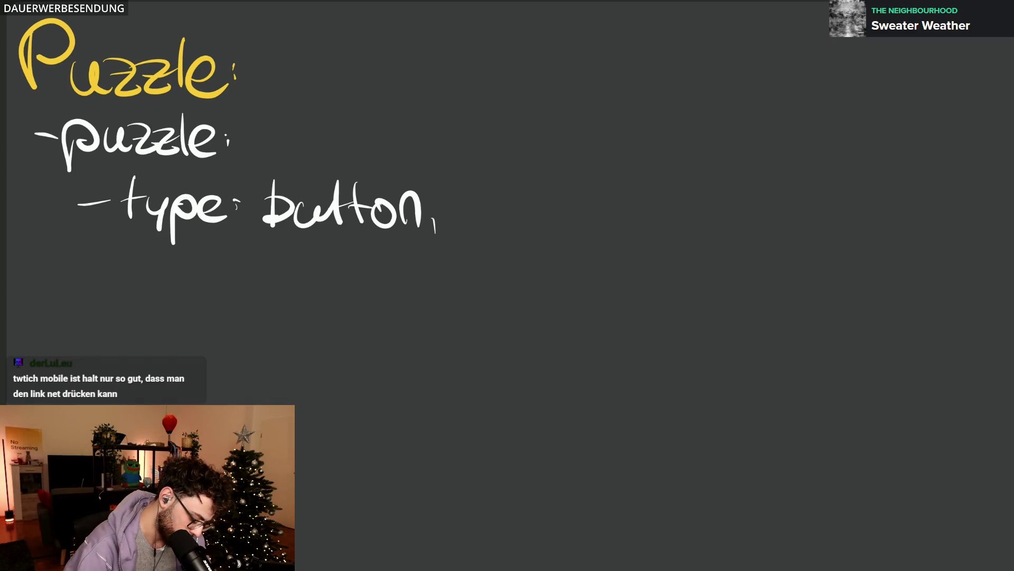
mouse_move(461, 199)
mouse_down()
mouse_move(464, 229)
mouse_move(472, 183)
mouse_up()
mouse_move(472, 204)
mouse_down()
mouse_move(489, 229)
mouse_move(523, 214)
mouse_move(591, 225)
mouse_move(604, 203)
mouse_up()
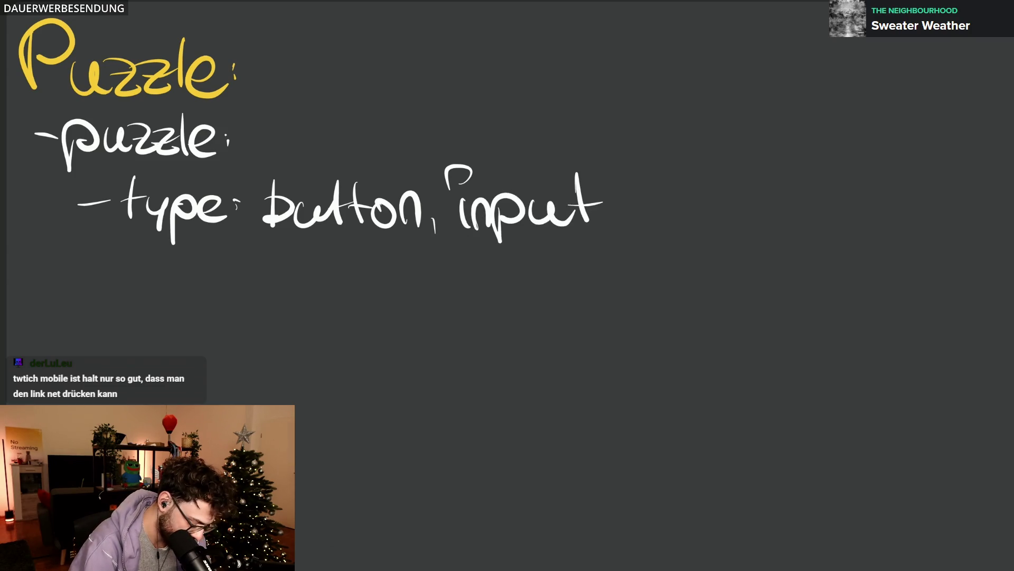
scroll(507, 286, down, 2)
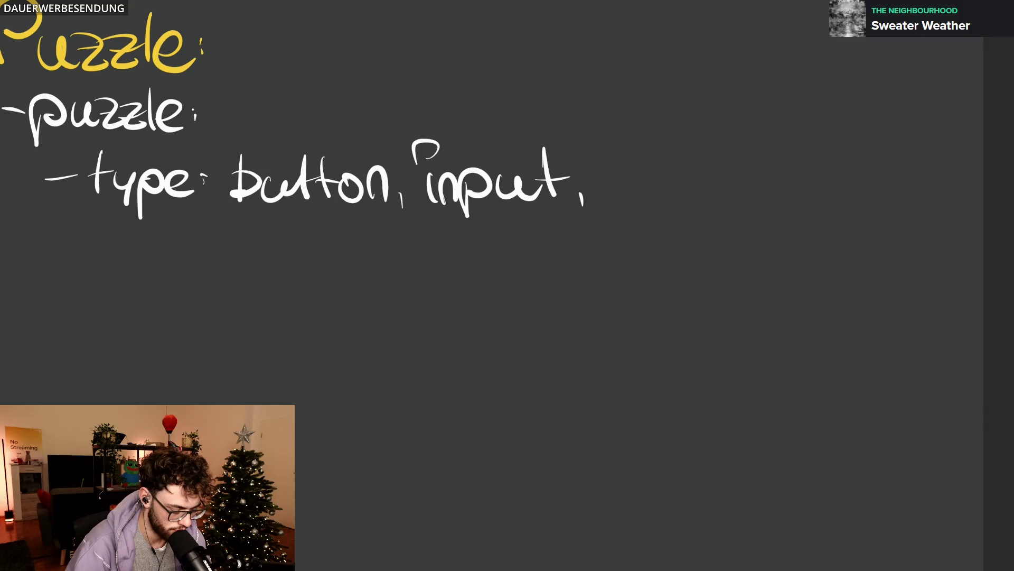
Step: Handwrite 'solution?: string', undoing the first-written type 'any'
drag(476, 318, 594, 262)
mouse_move(167, 197)
mouse_down()
mouse_move(207, 195)
mouse_move(214, 215)
mouse_move(252, 197)
mouse_move(311, 223)
mouse_up()
drag(317, 189, 349, 223)
mouse_move(325, 192)
mouse_down()
mouse_move(353, 184)
mouse_move(407, 226)
mouse_up()
drag(420, 183, 425, 208)
drag(427, 218, 426, 222)
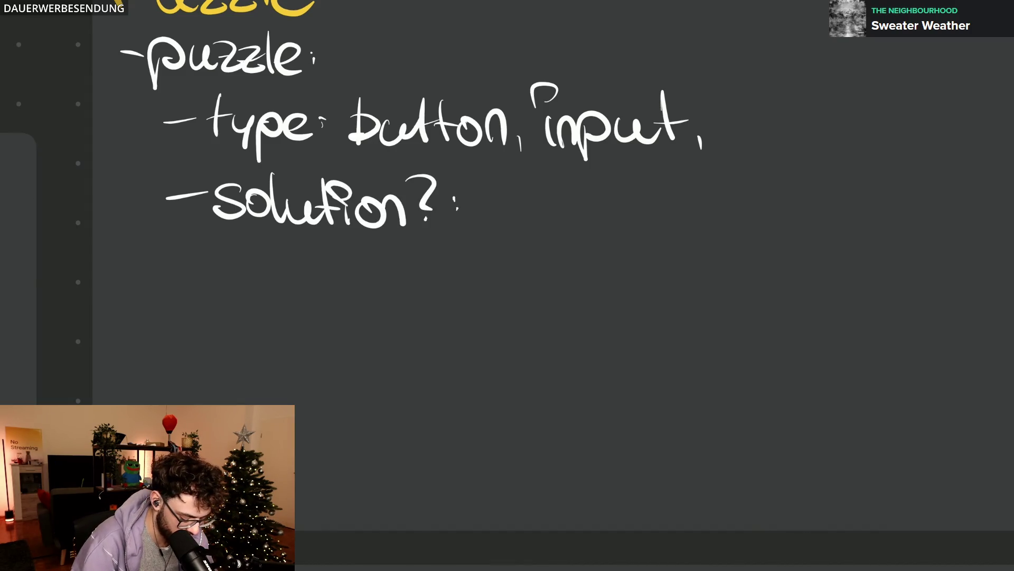
drag(516, 200, 520, 223)
drag(525, 205, 568, 242)
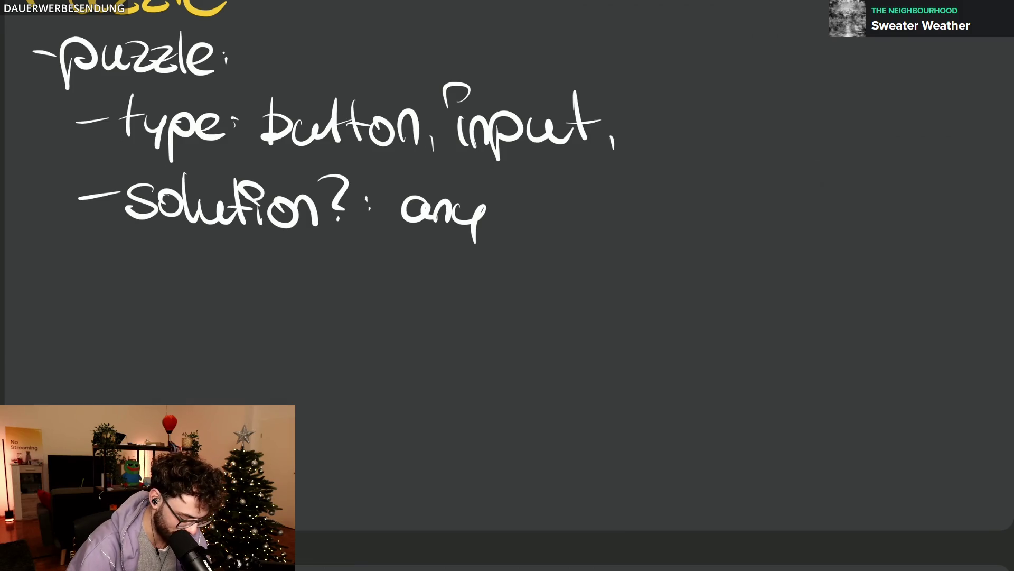
key(ctrl+z)
key(ctrl+z)
key(ctrl+z)
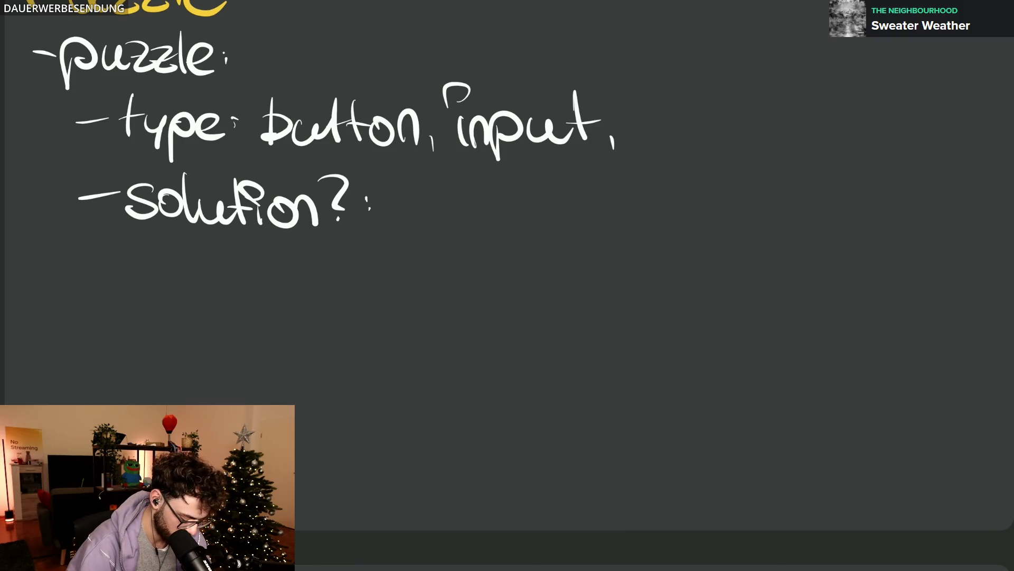
drag(422, 197, 397, 226)
mouse_move(427, 183)
mouse_down()
mouse_move(434, 222)
mouse_move(464, 203)
mouse_move(473, 223)
mouse_move(516, 239)
mouse_move(487, 239)
mouse_up()
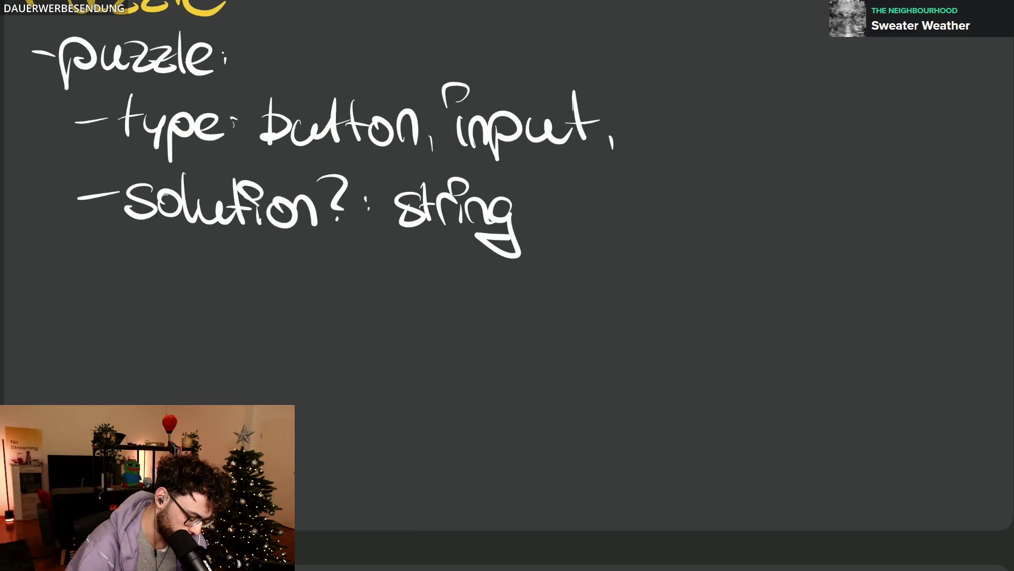
scroll(583, 270, down, 3)
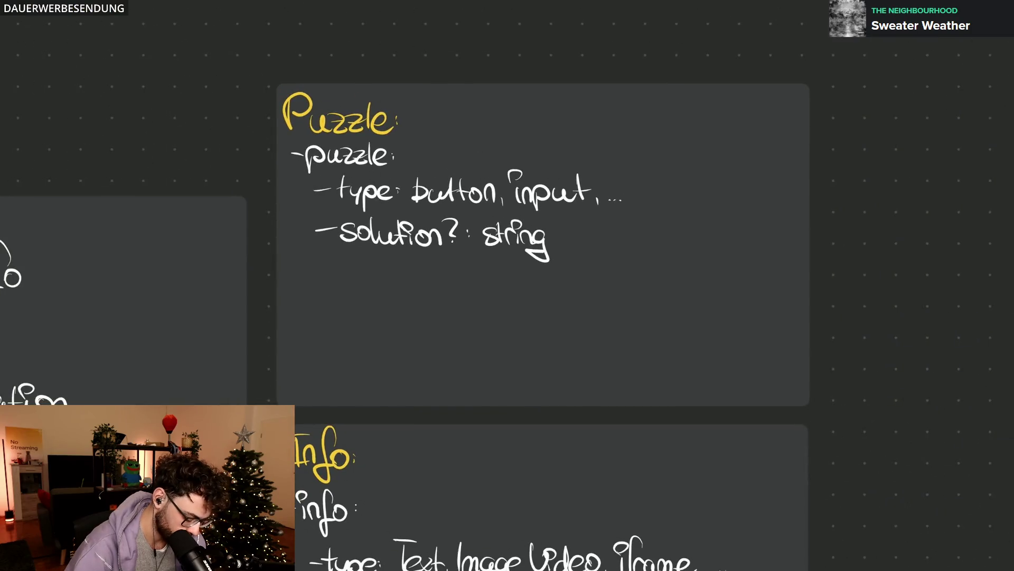
scroll(507, 286, left, 3)
scroll(507, 286, up, 1)
scroll(568, 230, up, 2)
Step: Handwrite 'placeholder?: string' under solution?
mouse_move(293, 243)
mouse_down()
mouse_move(328, 241)
mouse_move(340, 261)
mouse_up()
key(ctrl+z)
key(ctrl+z)
drag(363, 220, 365, 258)
mouse_move(374, 258)
mouse_down()
mouse_move(386, 238)
mouse_move(425, 264)
mouse_up()
mouse_move(433, 228)
mouse_down()
mouse_move(456, 263)
mouse_move(486, 246)
mouse_move(491, 223)
mouse_move(520, 261)
mouse_up()
mouse_move(521, 262)
mouse_down()
mouse_move(546, 240)
mouse_move(555, 251)
mouse_up()
click(561, 263)
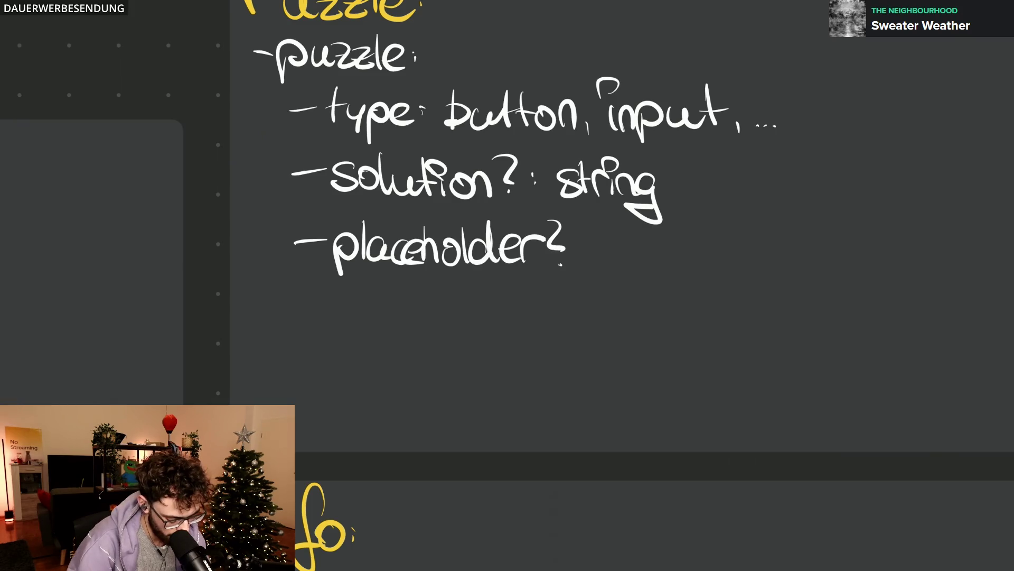
mouse_move(626, 243)
mouse_down()
mouse_move(608, 268)
mouse_move(637, 270)
mouse_move(654, 247)
mouse_up()
mouse_move(656, 255)
mouse_down()
mouse_move(656, 269)
mouse_move(678, 268)
mouse_move(702, 296)
mouse_up()
Step: Handwrite 'text?: string' on the next line
mouse_move(292, 302)
mouse_down()
mouse_move(322, 302)
mouse_move(343, 319)
mouse_up()
drag(349, 310, 392, 321)
drag(396, 284, 400, 320)
drag(393, 305, 432, 306)
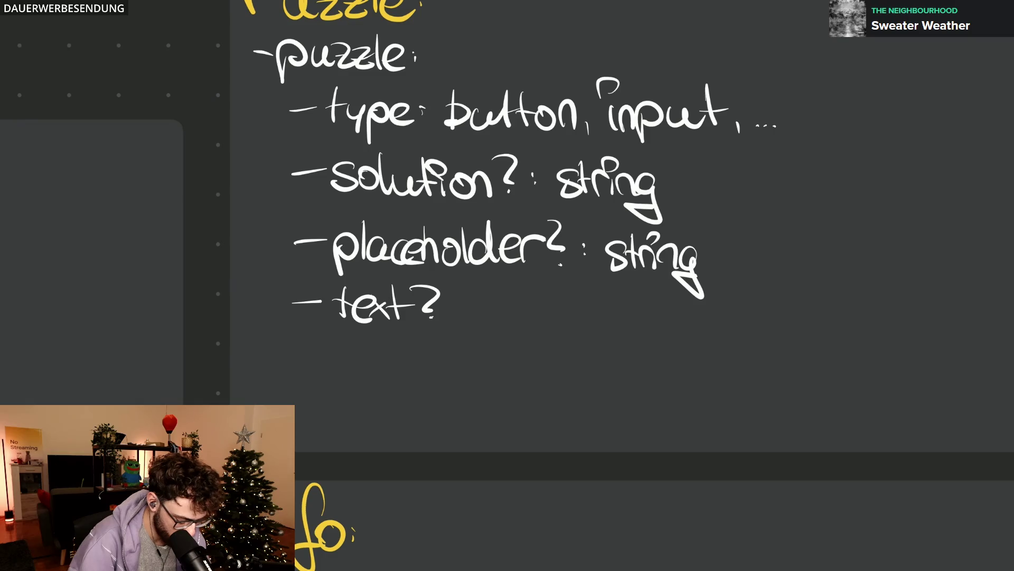
drag(493, 295, 475, 324)
mouse_move(503, 289)
mouse_down()
mouse_move(507, 324)
mouse_move(533, 324)
mouse_move(534, 300)
mouse_up()
drag(537, 305, 582, 358)
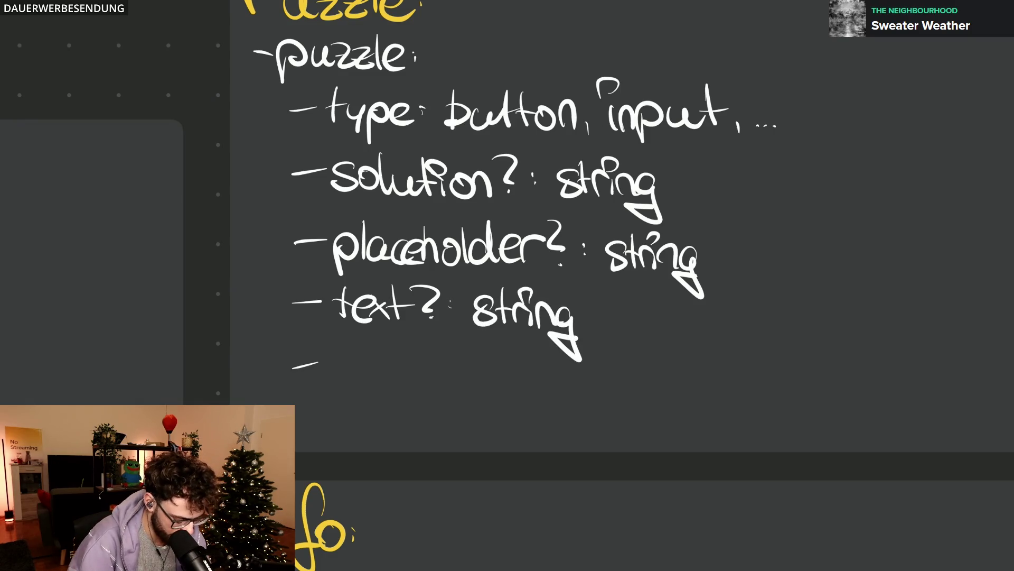
Step: Replace the started 'url?' with 'imageUrl?: string', lasso-fixing the letter spacing
mouse_move(331, 355)
mouse_down()
mouse_move(336, 373)
mouse_move(363, 383)
mouse_move(389, 362)
mouse_up()
drag(396, 351, 401, 388)
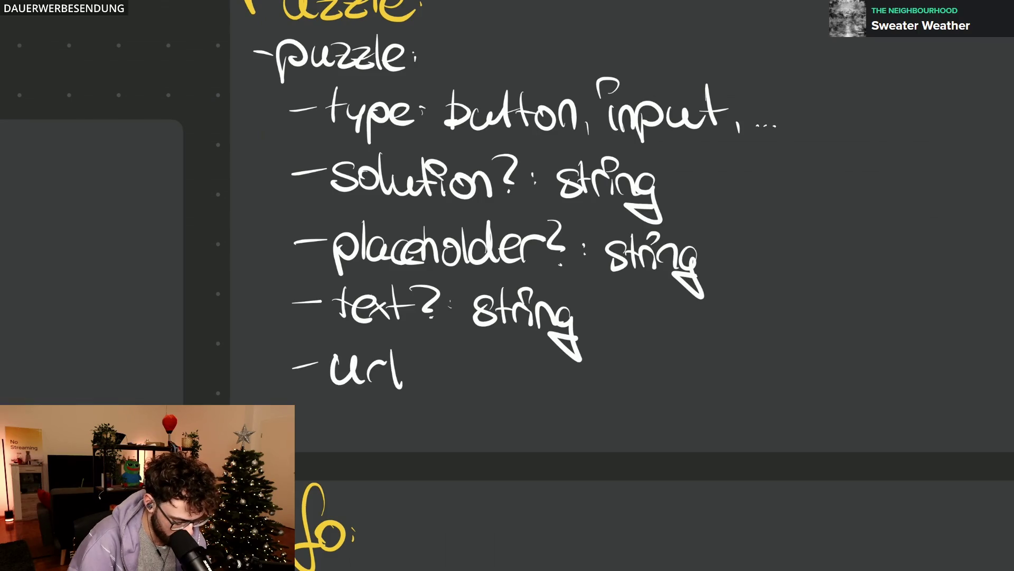
drag(409, 349, 419, 372)
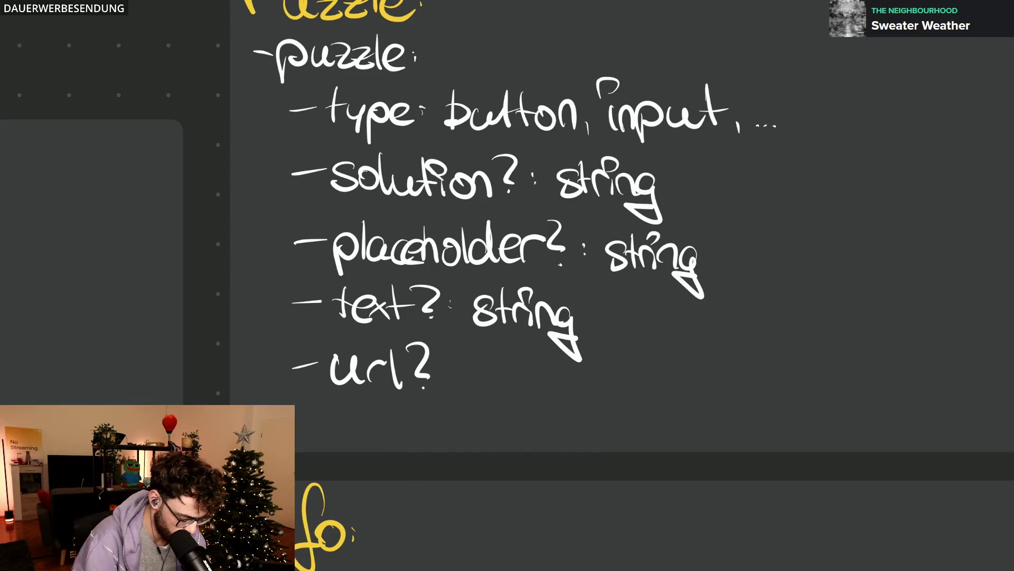
drag(330, 369, 456, 376)
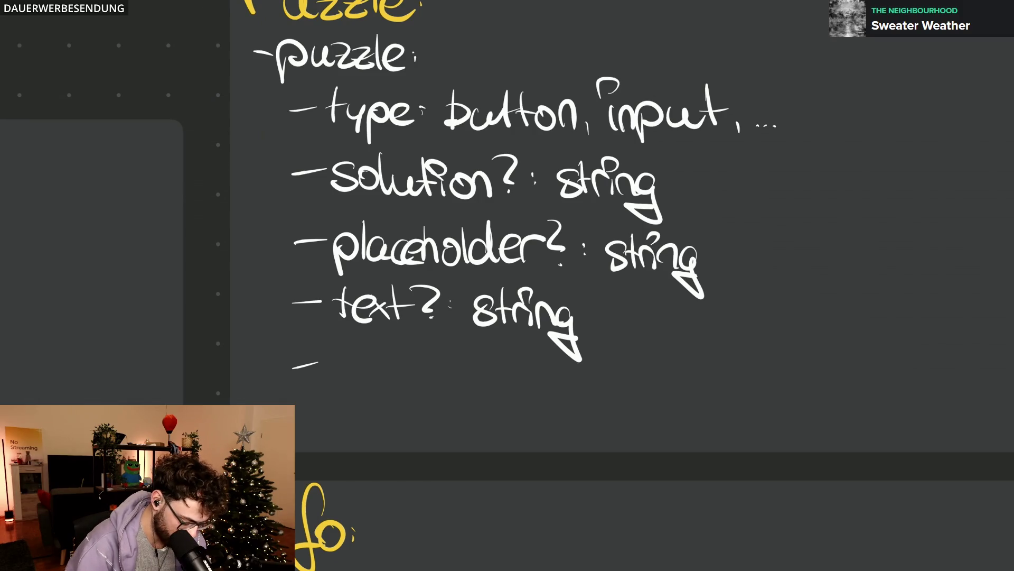
drag(336, 363, 336, 389)
mouse_move(328, 341)
mouse_down()
mouse_move(373, 389)
mouse_move(392, 388)
mouse_move(386, 413)
mouse_move(460, 382)
mouse_up()
drag(460, 388, 461, 390)
mouse_move(522, 376)
mouse_down()
mouse_move(502, 401)
mouse_move(533, 400)
mouse_move(554, 381)
mouse_up()
mouse_move(547, 362)
mouse_down()
mouse_move(597, 401)
mouse_move(601, 435)
mouse_up()
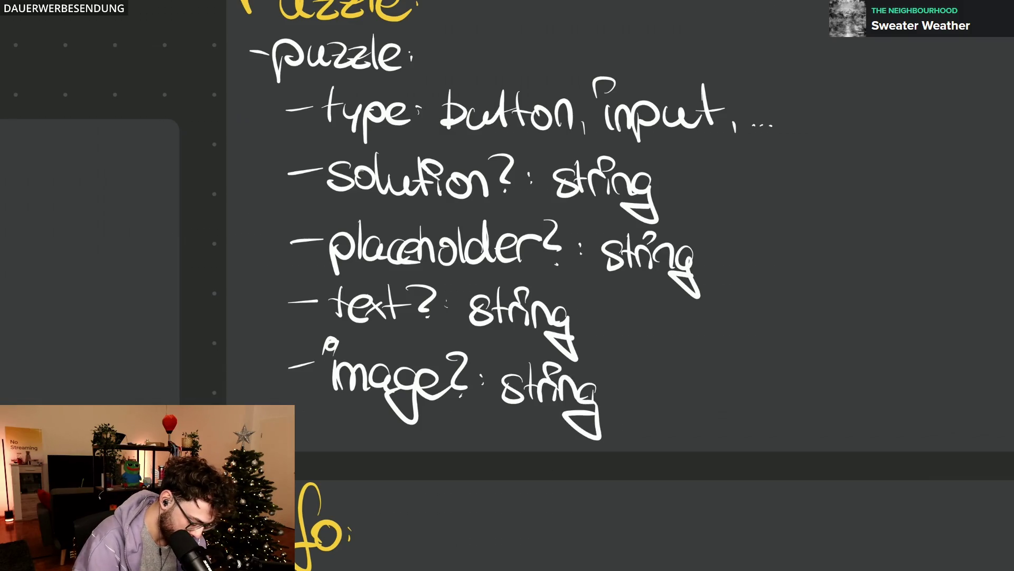
mouse_move(474, 363)
mouse_down()
mouse_move(509, 369)
mouse_move(476, 365)
mouse_up()
drag(555, 397, 611, 397)
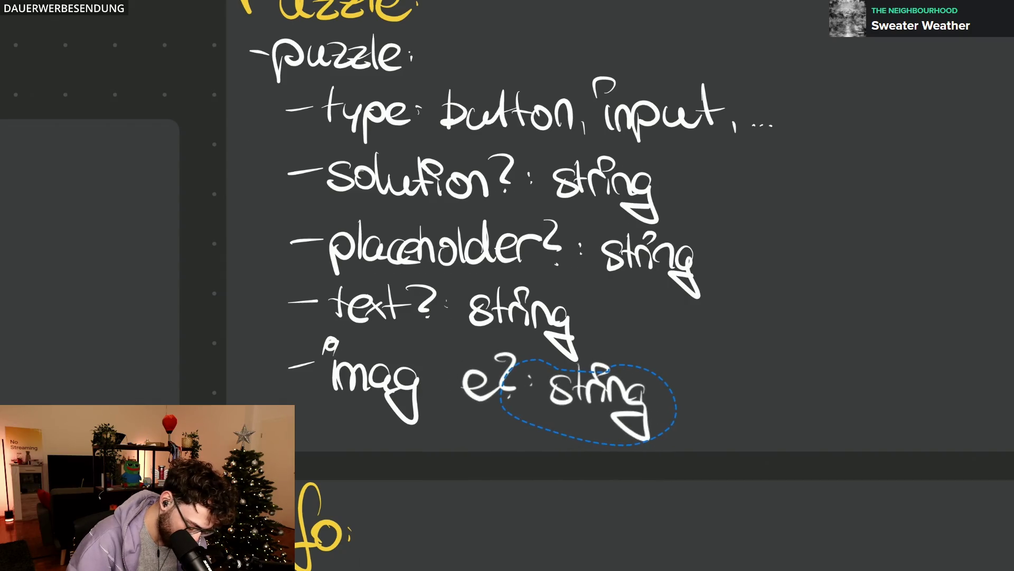
mouse_move(484, 383)
mouse_down()
mouse_move(440, 384)
mouse_move(477, 359)
mouse_move(503, 392)
mouse_up()
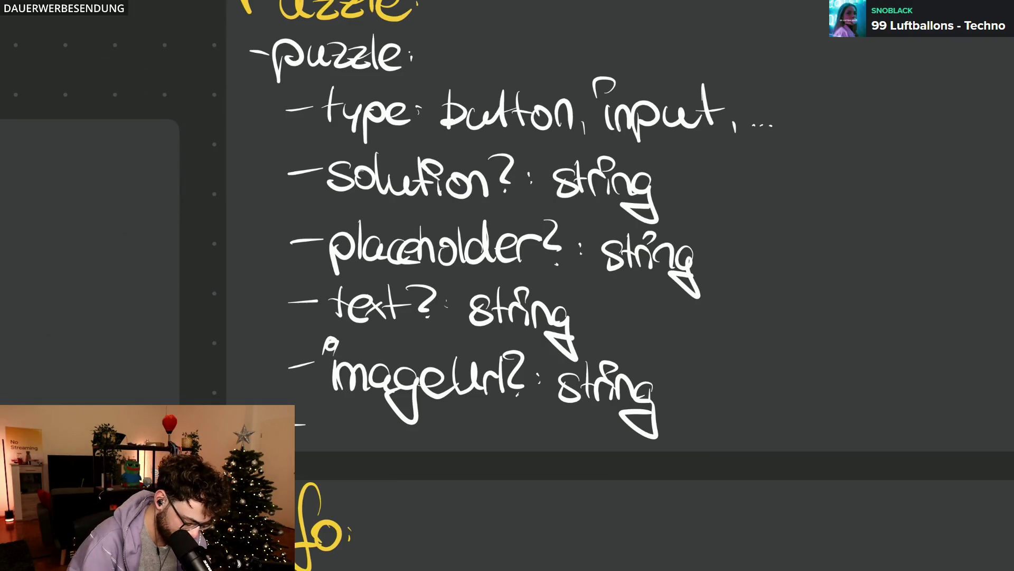
Step: Handwrite 'hoverEffects: boolean' as the last Puzzle field
mouse_move(322, 410)
mouse_down()
mouse_move(342, 445)
mouse_move(350, 424)
mouse_move(394, 436)
mouse_move(411, 428)
mouse_move(428, 445)
mouse_up()
mouse_move(445, 409)
mouse_down()
mouse_move(437, 450)
mouse_move(440, 438)
mouse_up()
mouse_move(456, 409)
mouse_down()
mouse_move(449, 454)
mouse_move(477, 431)
mouse_up()
drag(461, 428, 495, 447)
drag(504, 412, 503, 449)
drag(492, 427, 514, 426)
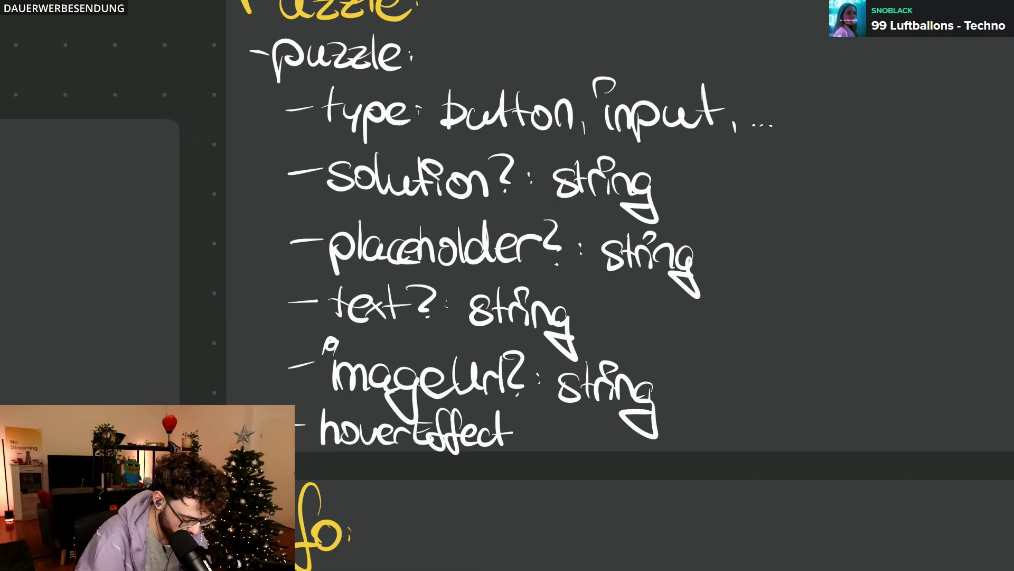
drag(531, 426, 514, 449)
click(545, 426)
click(545, 441)
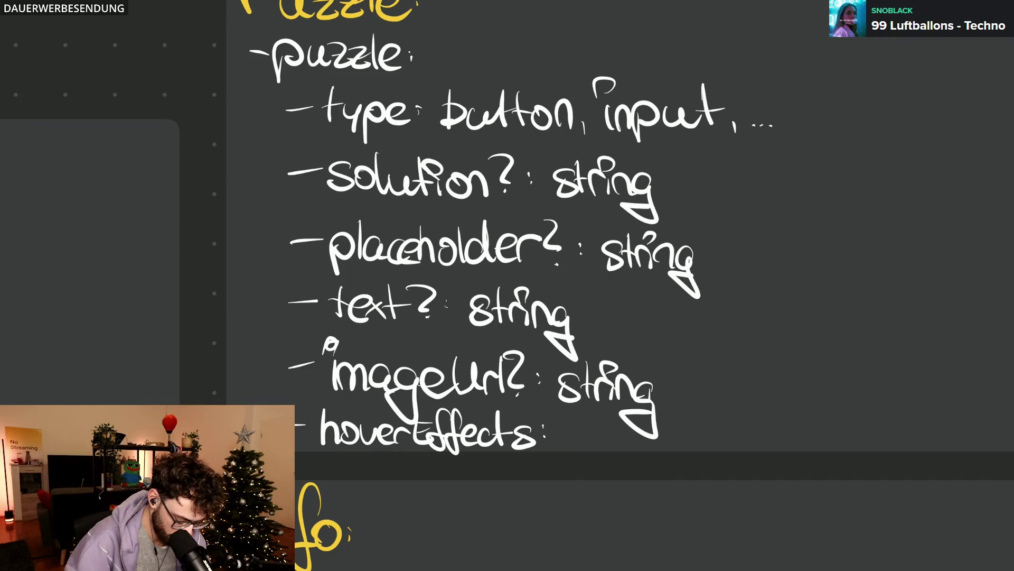
mouse_move(569, 414)
mouse_down()
mouse_move(587, 445)
mouse_move(611, 433)
mouse_up()
mouse_move(619, 449)
mouse_down()
mouse_move(622, 424)
mouse_move(644, 449)
mouse_move(686, 449)
mouse_up()
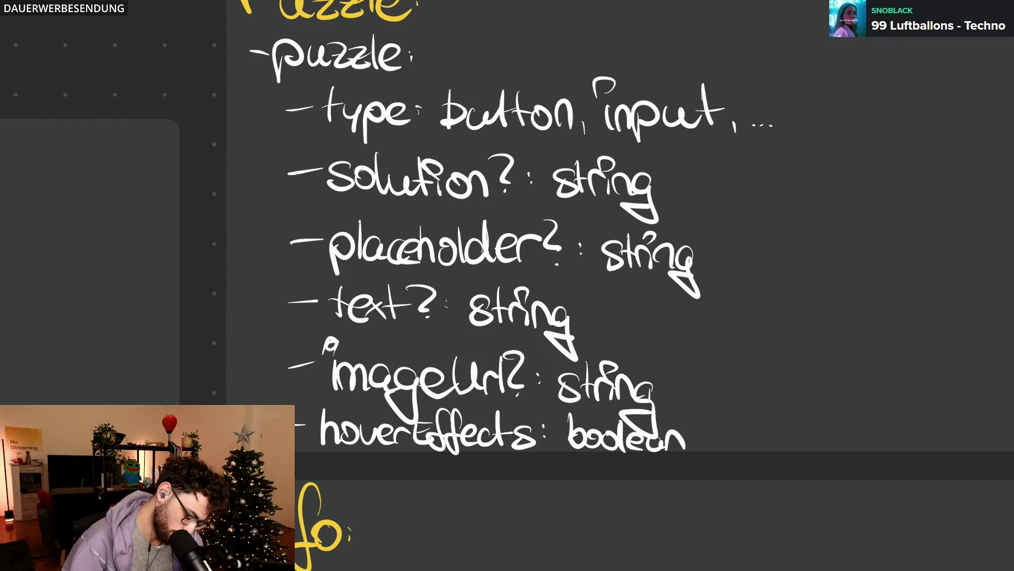
scroll(577, 210, down, 5)
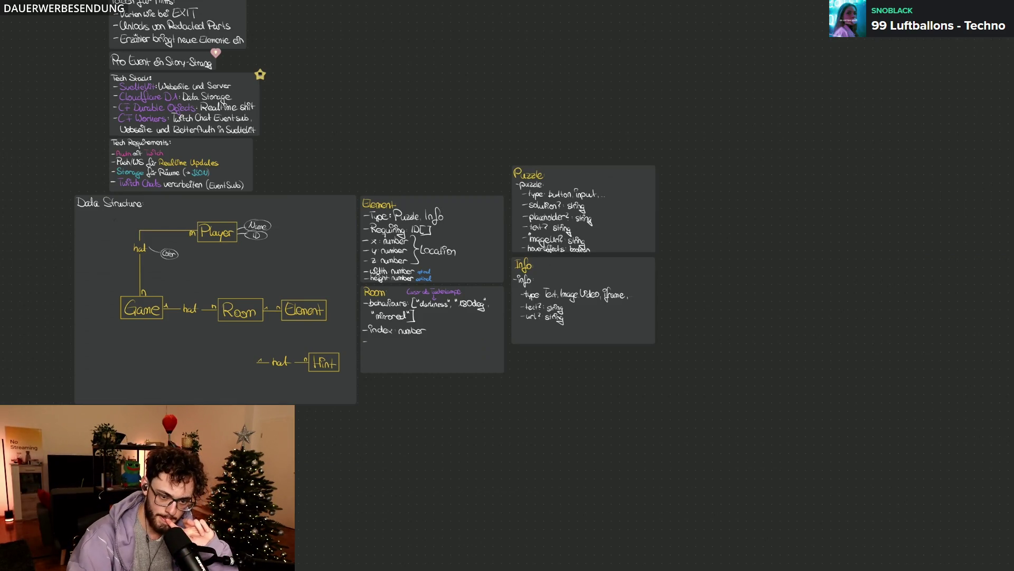
scroll(508, 285, up, 5)
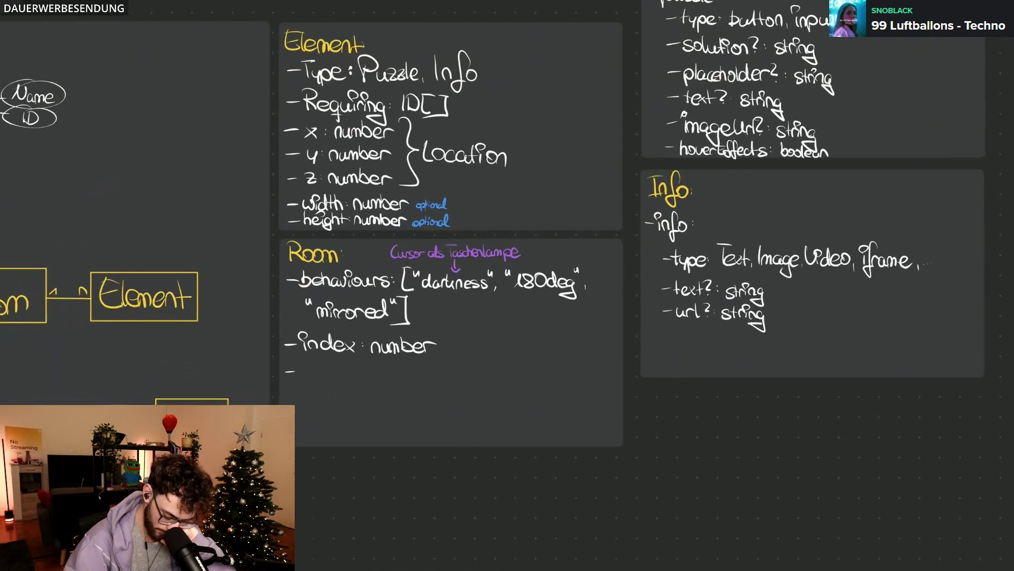
scroll(386, 250, up, 2)
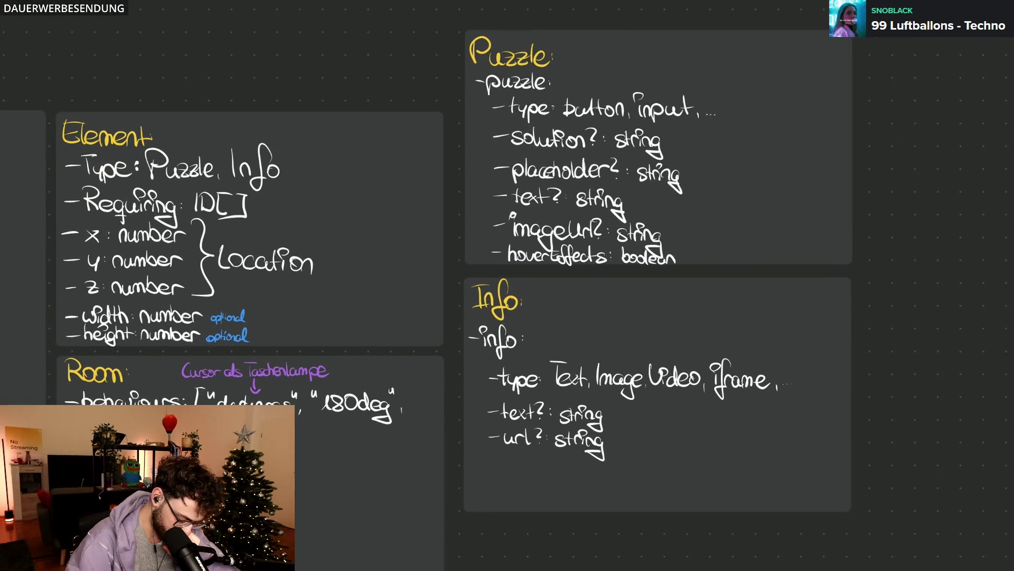
scroll(382, 234, down, 1)
Step: Draw arrows from the Element card to the Puzzle and Info cards
drag(383, 234, 457, 192)
drag(396, 297, 464, 370)
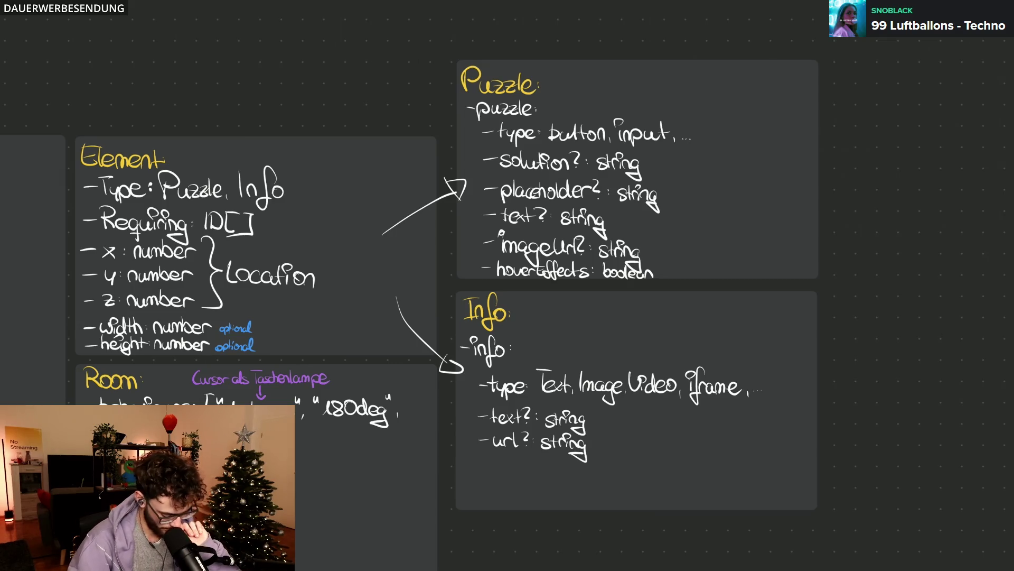
scroll(517, 323, down, 3)
scroll(531, 353, down, 2)
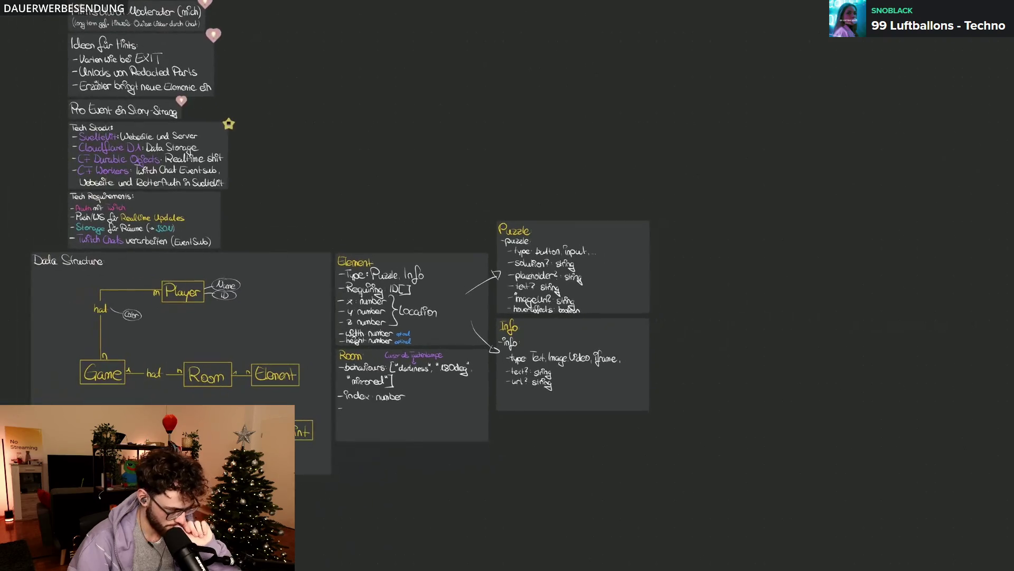
scroll(507, 317, down, 1)
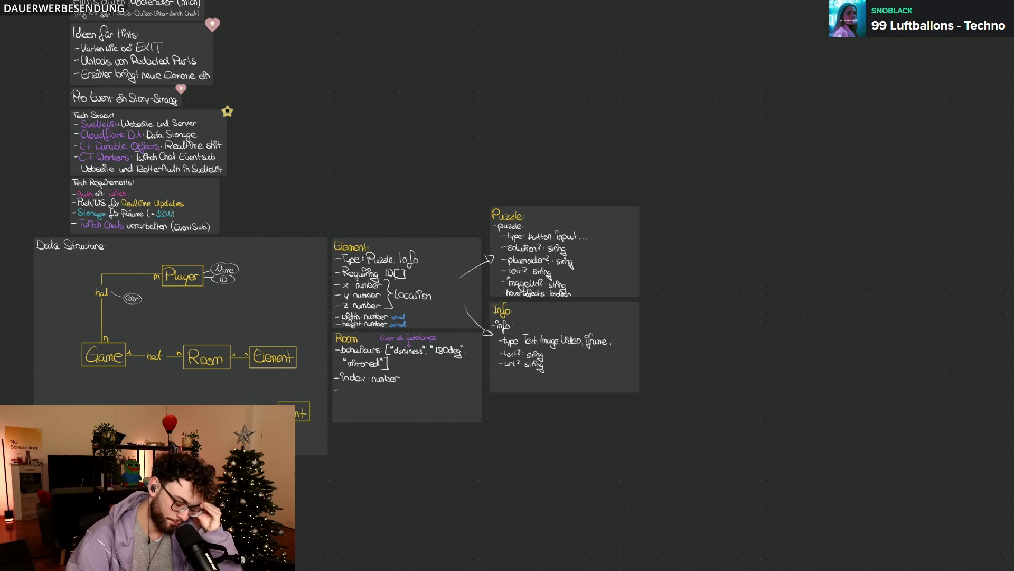
scroll(507, 356, up, 1)
scroll(508, 357, up, 2)
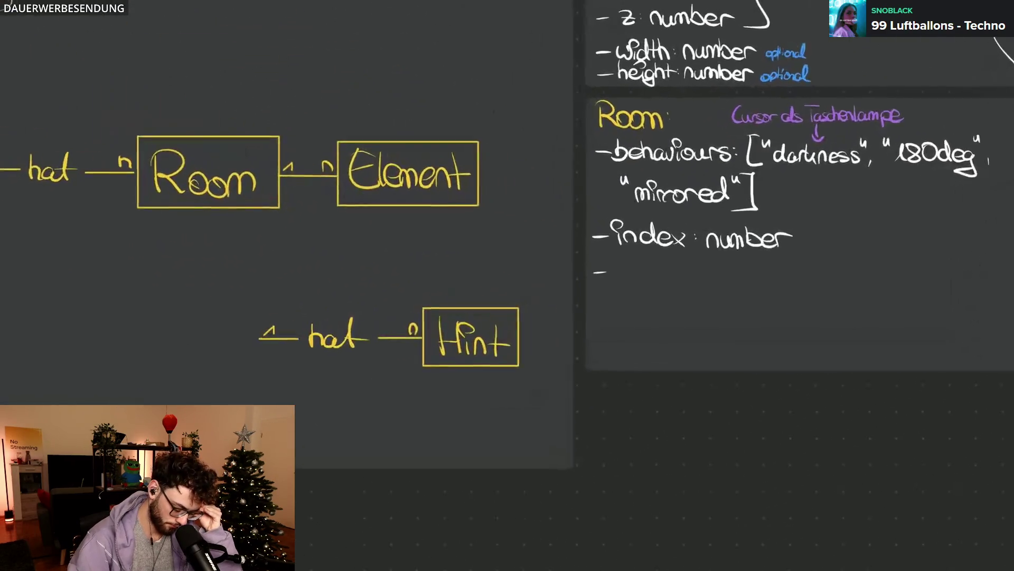
scroll(507, 357, up, 1)
scroll(507, 317, up, 1)
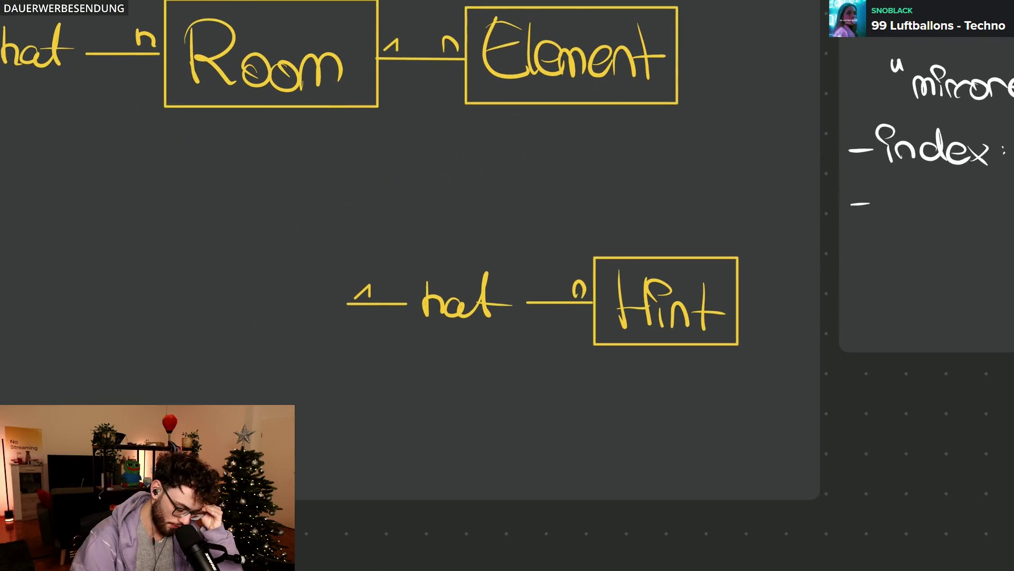
scroll(507, 250, right, 2)
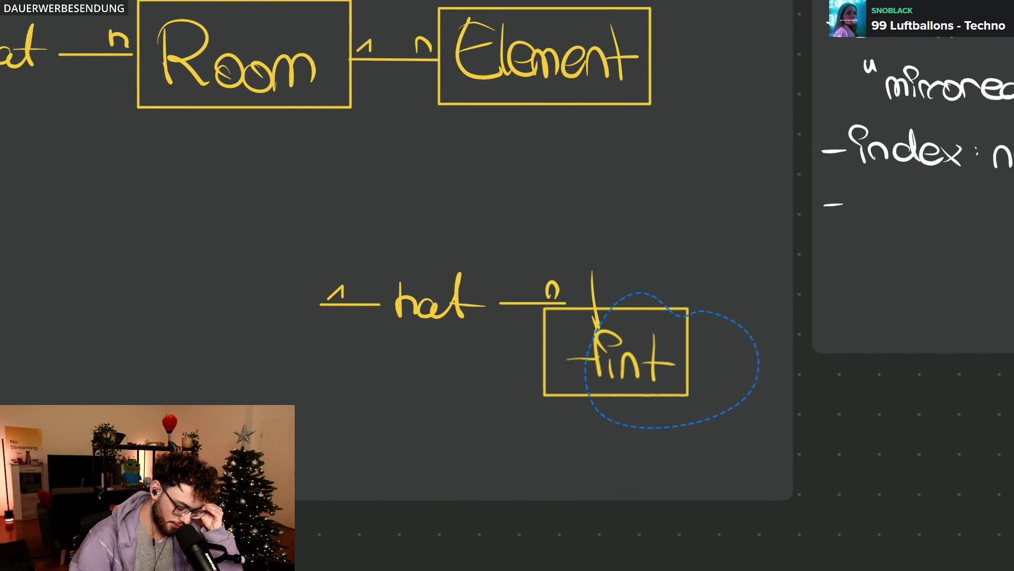
Step: Erase the '1 hat n' label and move the Hint box directly under Element
drag(665, 262, 618, 376)
drag(639, 301, 534, 367)
scroll(507, 285, up, 5)
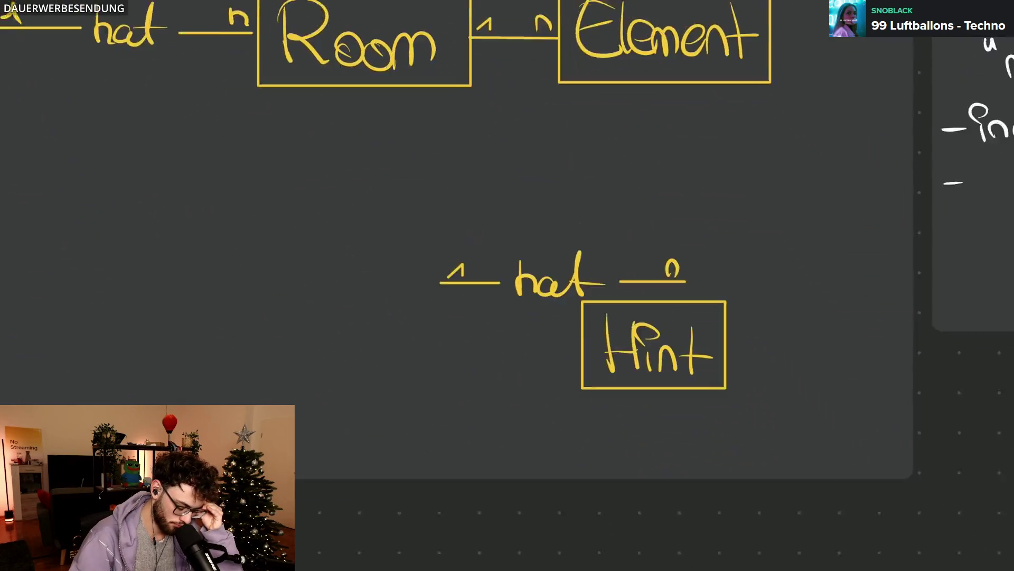
mouse_move(356, 238)
mouse_down()
mouse_move(577, 222)
mouse_move(515, 233)
mouse_up()
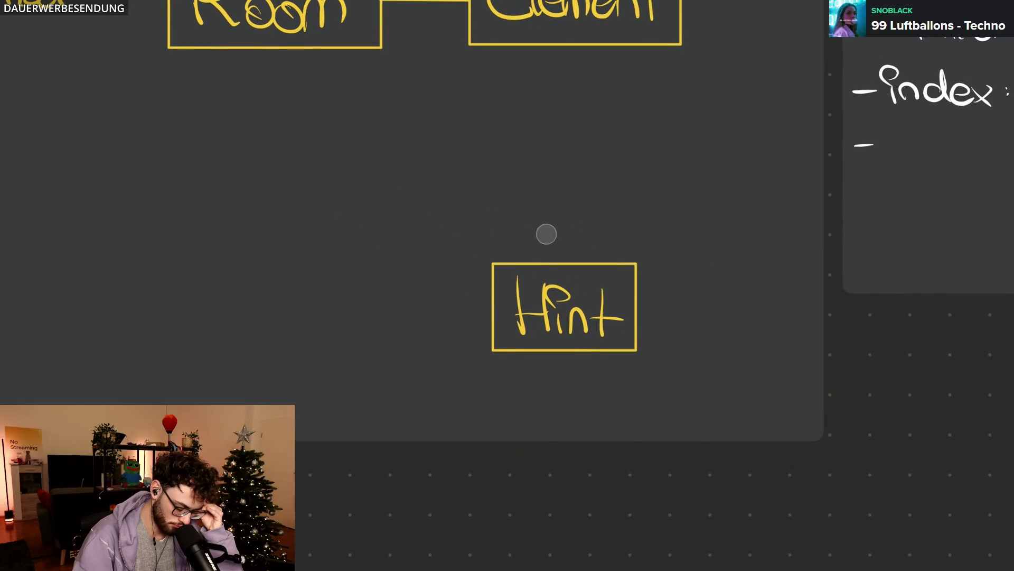
scroll(507, 286, up, 3)
drag(593, 352, 626, 367)
drag(564, 407, 581, 325)
key(Escape)
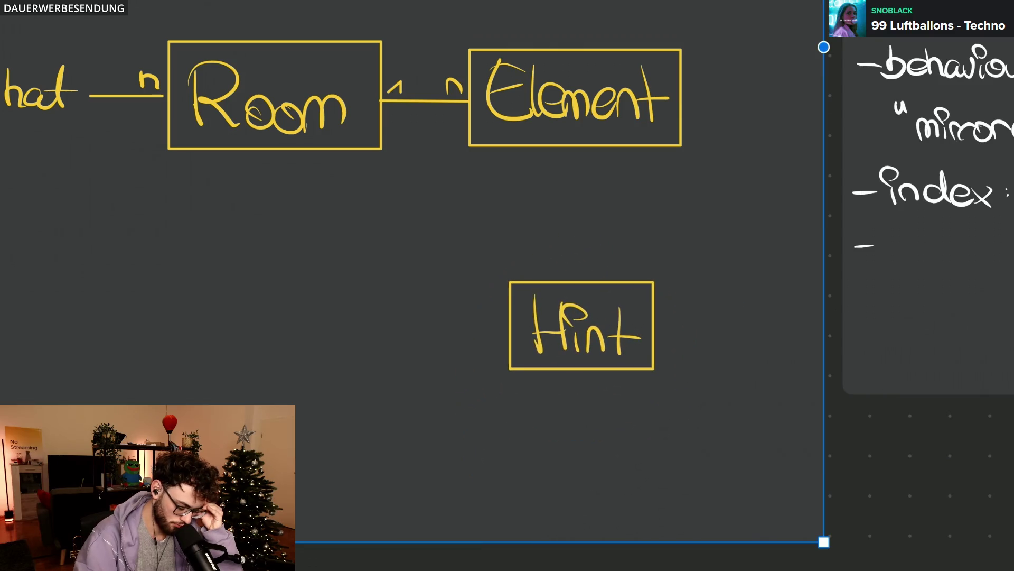
Step: Connect Element down to Hint with a vertical line labelled 1 and n
drag(590, 148, 588, 279)
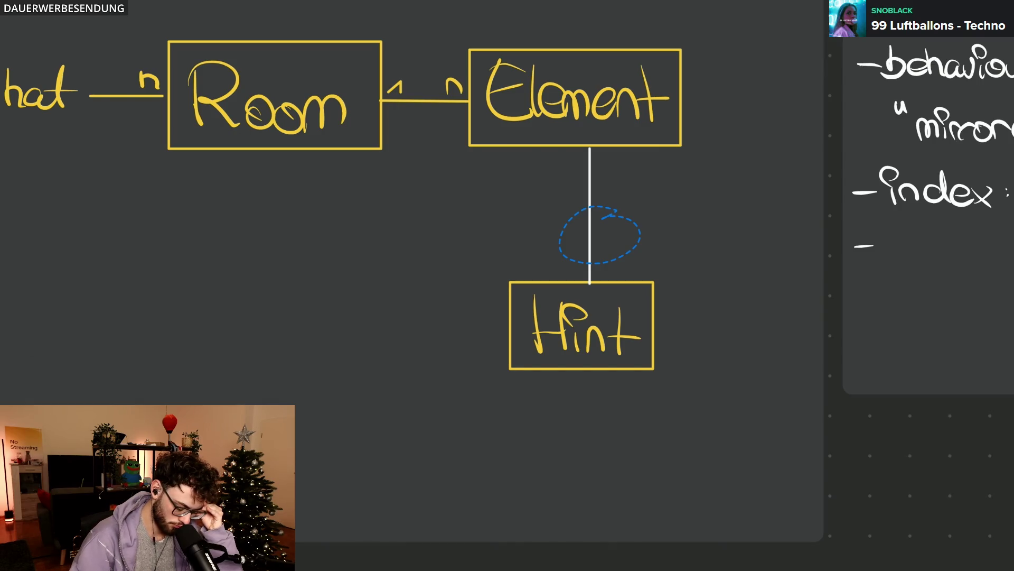
key(Escape)
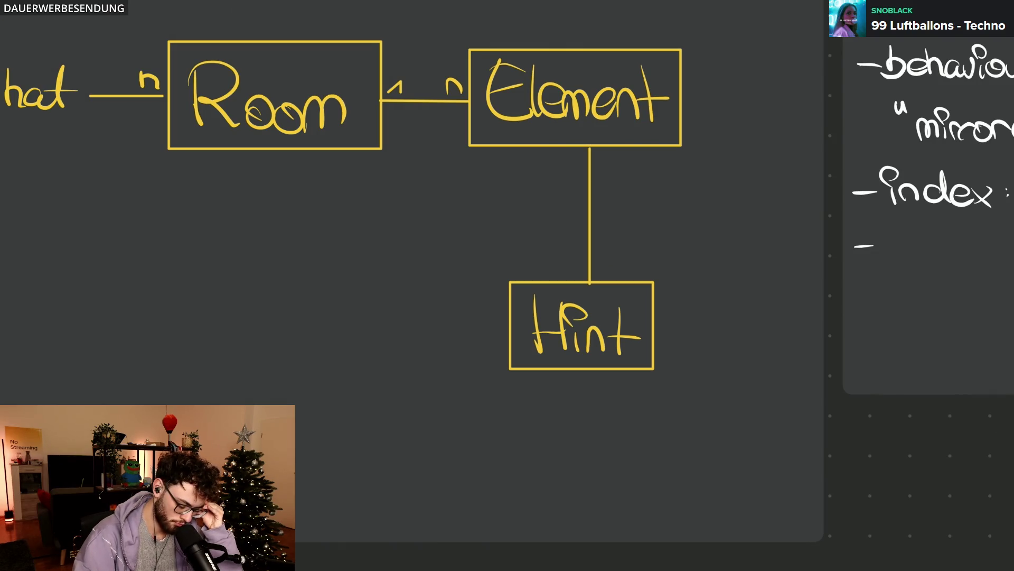
drag(607, 157, 612, 169)
drag(599, 275, 617, 273)
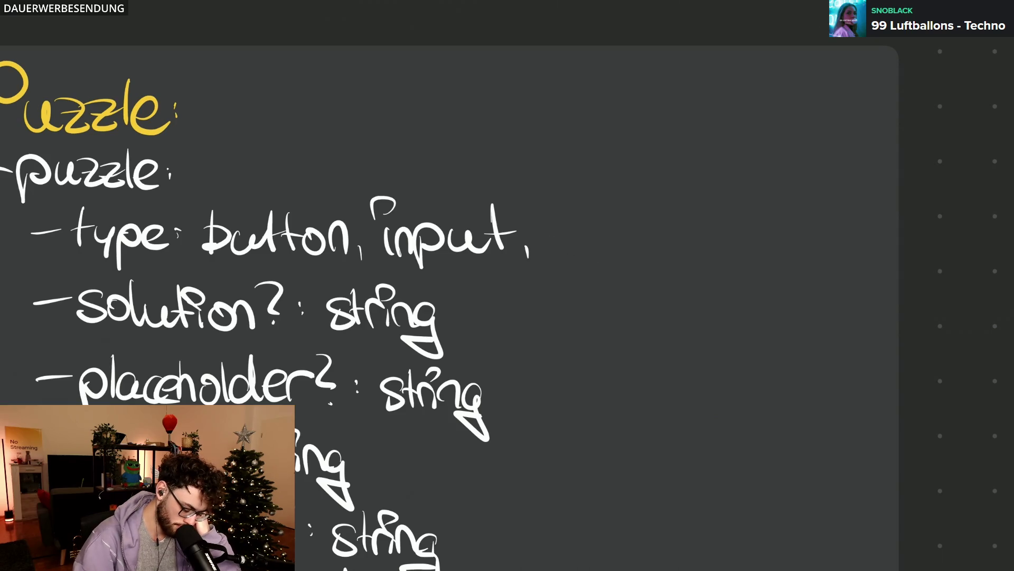
Step: Add 'chat' to the Puzzle card's type line after button and input
drag(560, 231, 558, 251)
mouse_move(555, 202)
mouse_down()
mouse_move(579, 249)
mouse_move(612, 251)
mouse_up()
drag(626, 203, 634, 250)
drag(623, 231, 644, 228)
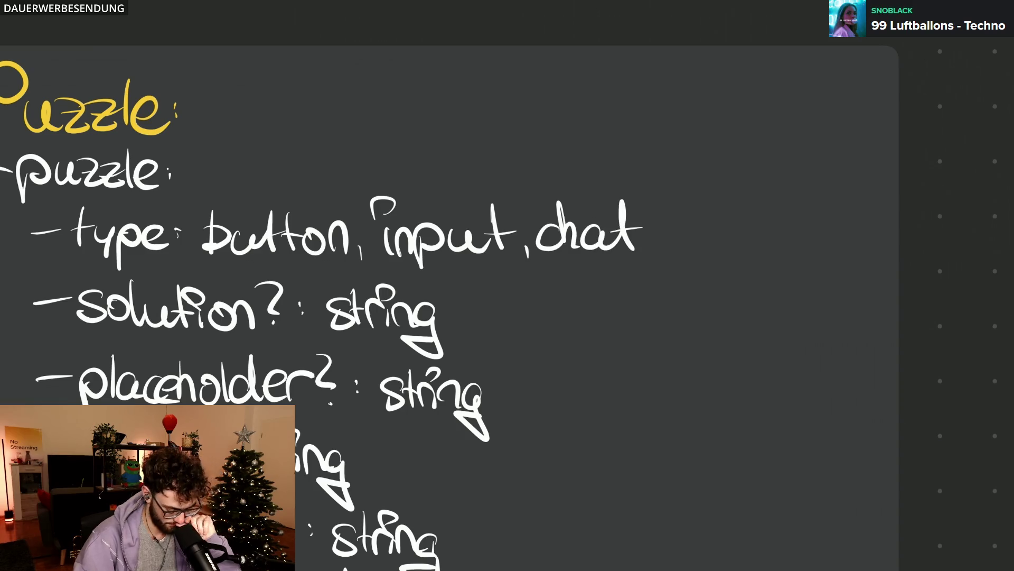
scroll(507, 286, down, 2)
scroll(507, 285, down, 4)
scroll(507, 285, up, 3)
scroll(508, 286, down, 1)
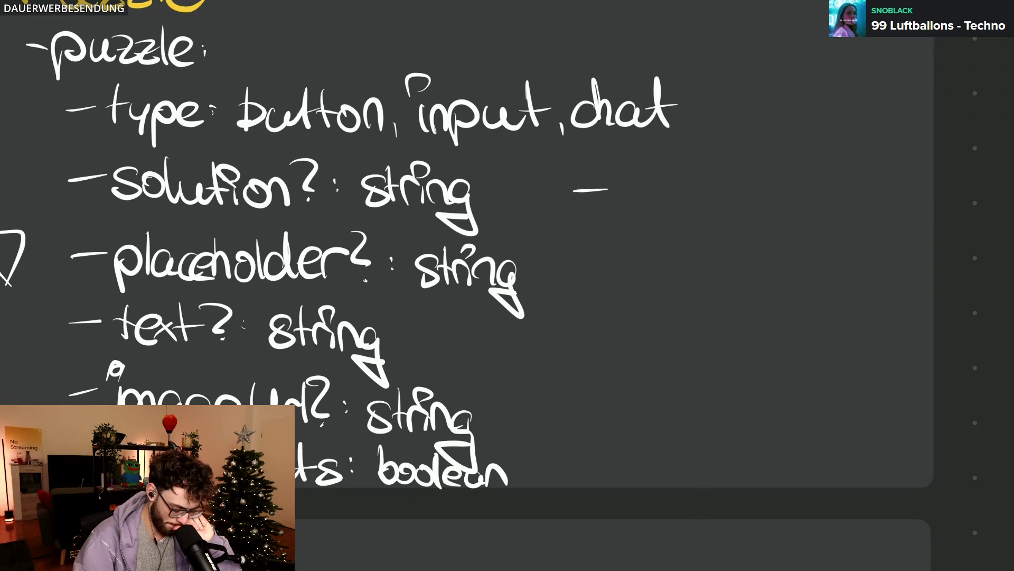
Step: Write the optional field 'task?: string' beside solution on the Puzzle card
drag(636, 164, 639, 207)
mouse_move(626, 188)
mouse_down()
mouse_move(657, 187)
mouse_move(674, 209)
mouse_up()
mouse_move(700, 164)
mouse_down()
mouse_move(702, 208)
mouse_move(718, 211)
mouse_move(739, 192)
mouse_up()
click(743, 205)
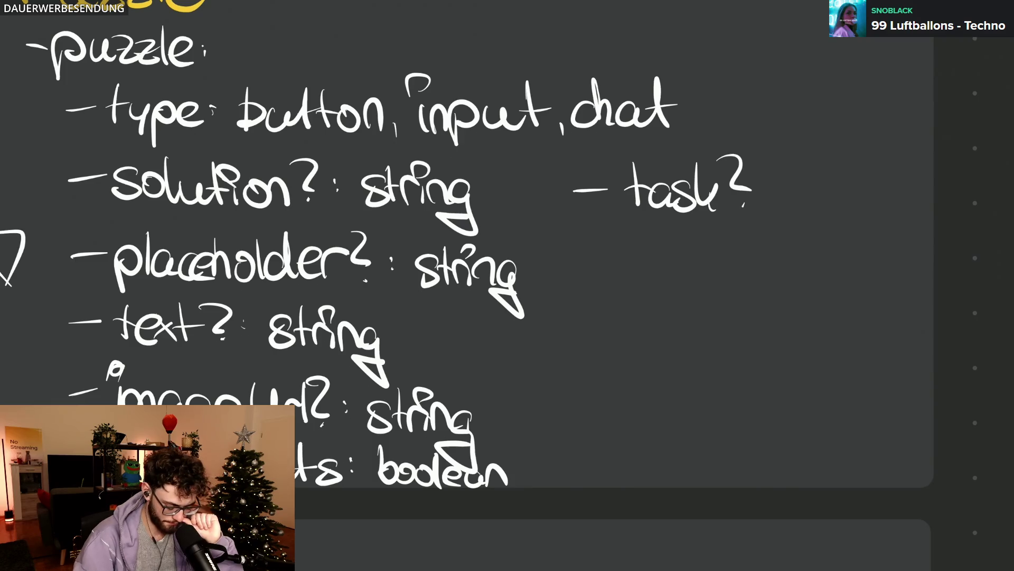
mouse_move(820, 181)
mouse_down()
mouse_move(798, 211)
mouse_move(834, 211)
mouse_move(852, 197)
mouse_up()
mouse_move(860, 192)
mouse_down()
mouse_move(860, 212)
mouse_move(893, 208)
mouse_move(912, 253)
mouse_move(882, 228)
mouse_up()
Step: Add the purple note 'relevant für Chat!' under the task field
drag(670, 214, 705, 231)
mouse_move(709, 226)
mouse_down()
mouse_move(729, 234)
mouse_move(746, 221)
mouse_move(797, 235)
mouse_move(816, 262)
mouse_move(875, 246)
mouse_up()
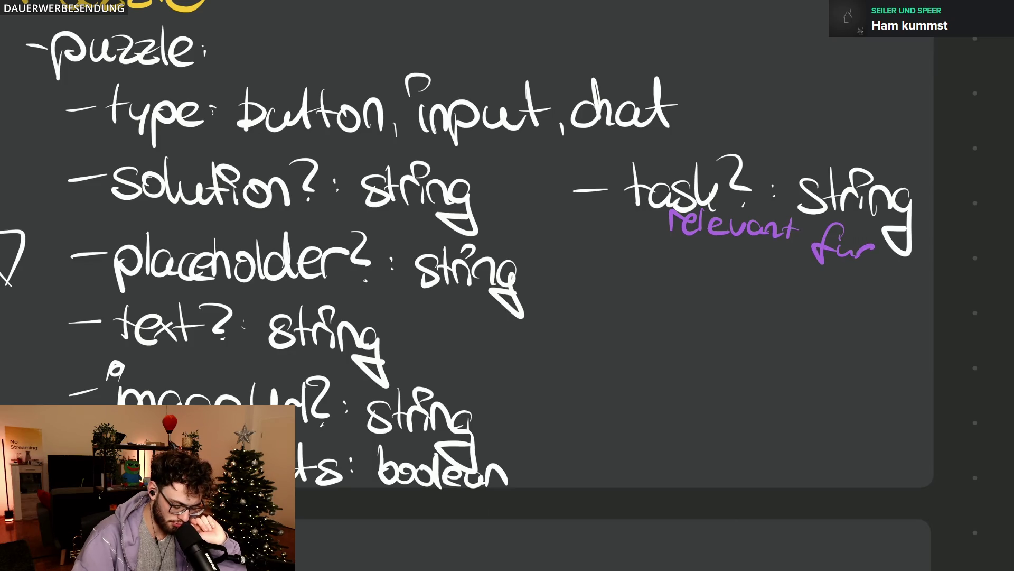
mouse_move(724, 246)
mouse_down()
mouse_move(727, 271)
mouse_move(781, 281)
mouse_up()
drag(775, 270, 799, 274)
scroll(729, 288, down, 5)
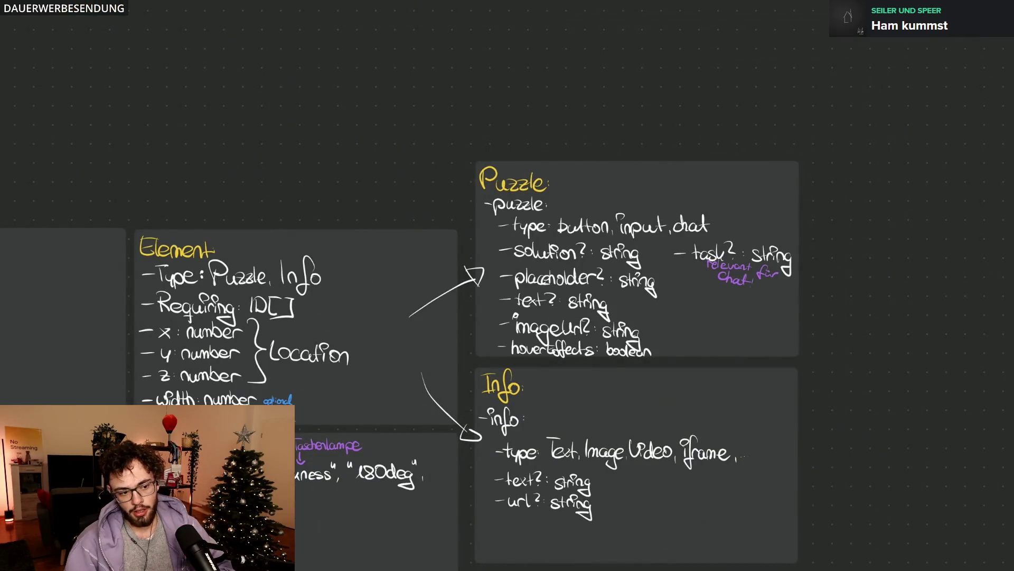
scroll(744, 281, down, 5)
scroll(644, 315, up, 3)
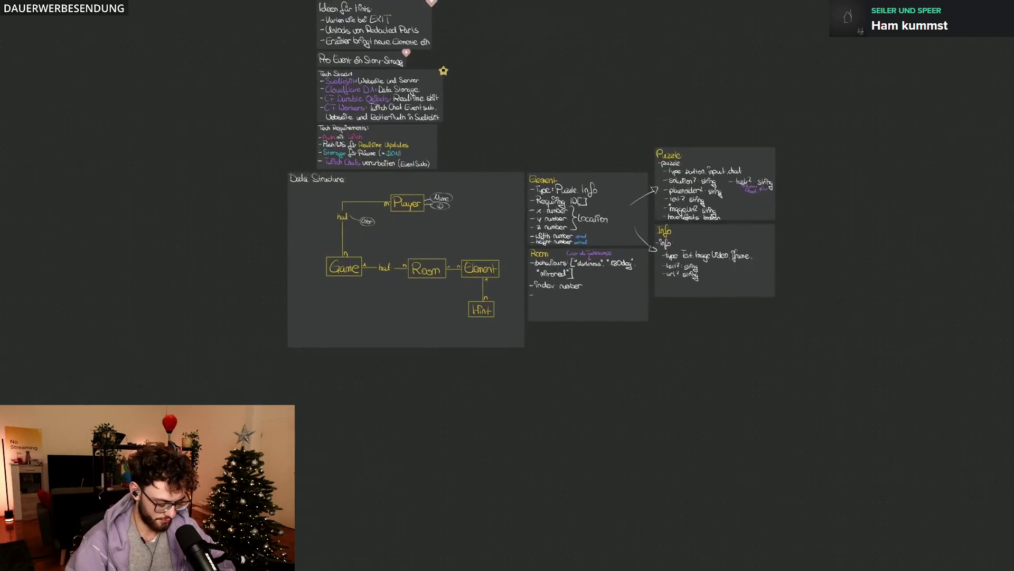
scroll(645, 315, up, 2)
scroll(645, 314, up, 1)
scroll(508, 317, left, 3)
scroll(507, 317, up, 2)
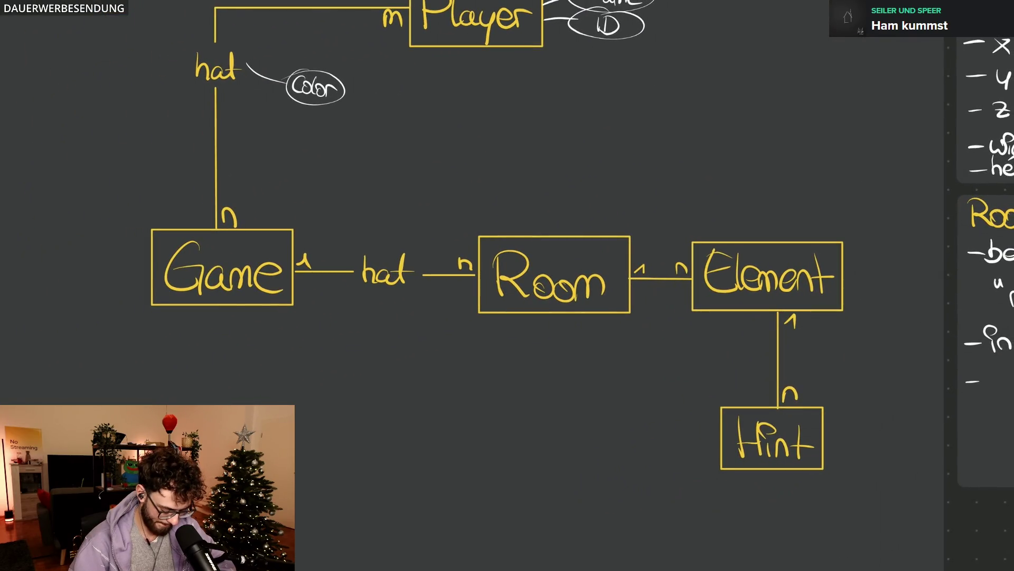
scroll(507, 286, up, 3)
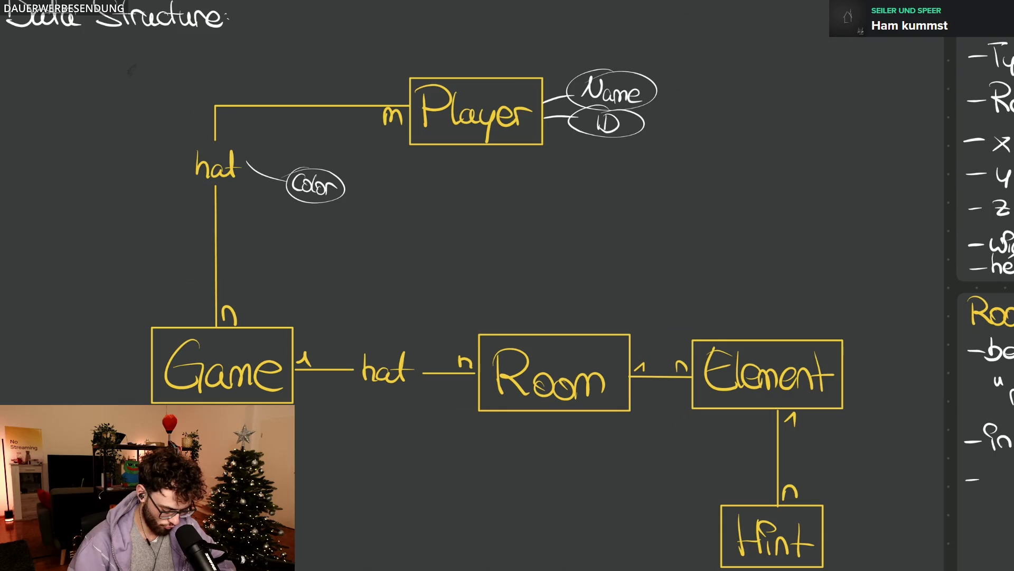
scroll(508, 285, down, 3)
scroll(714, 317, up, 5)
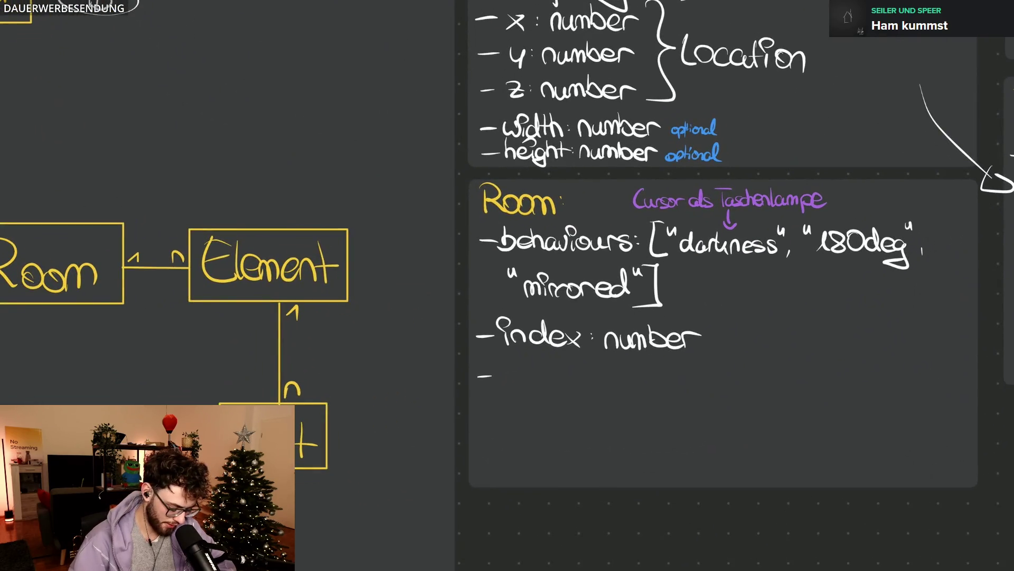
scroll(507, 285, right, 5)
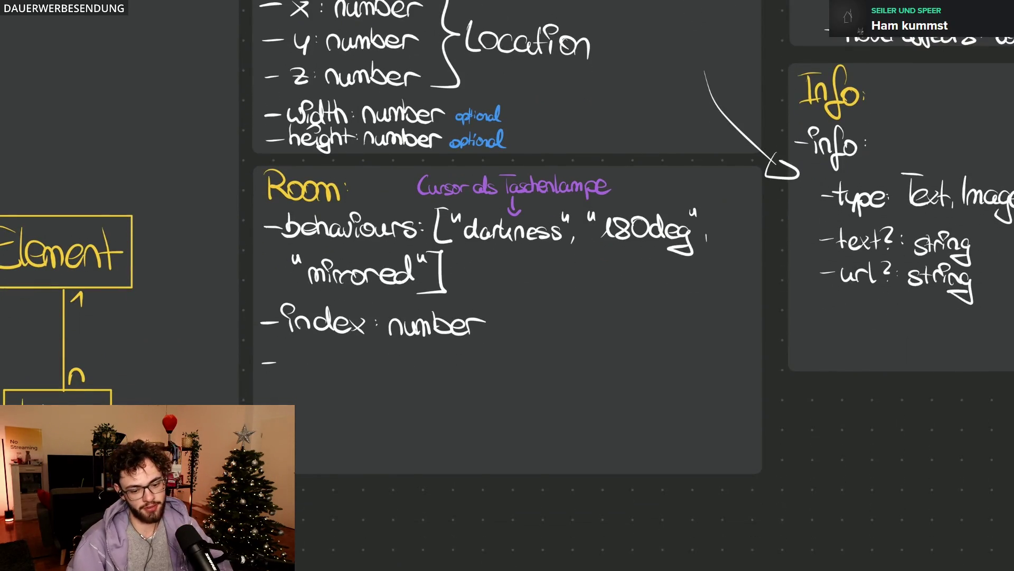
scroll(508, 286, down, 4)
scroll(364, 238, up, 4)
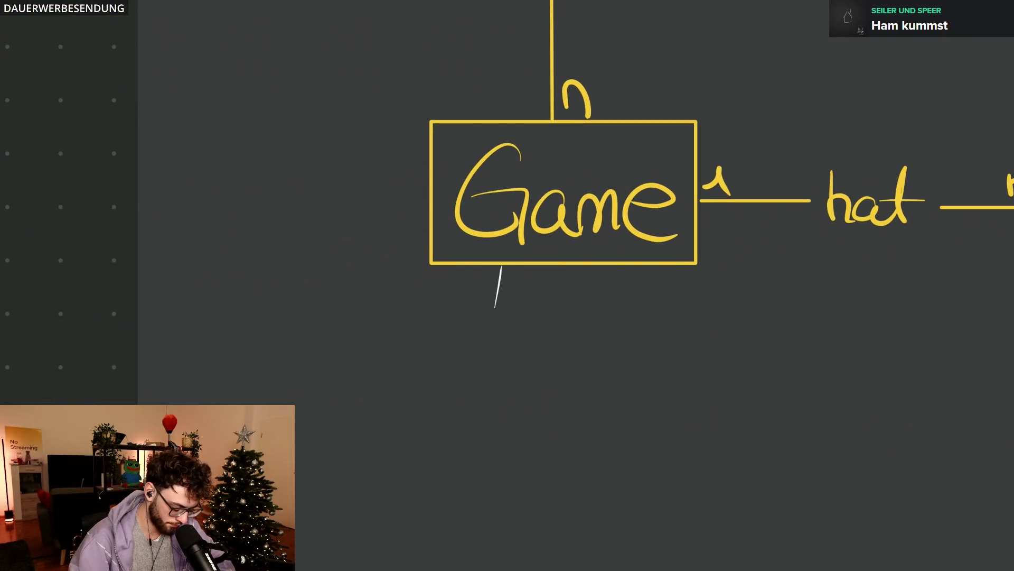
Step: Handwrite 'CurrentRoom' below the Game box and circle it, undoing the rough ellipse
mouse_move(442, 333)
mouse_down()
mouse_move(543, 337)
mouse_move(556, 348)
mouse_up()
mouse_move(564, 311)
mouse_down()
mouse_move(564, 350)
mouse_move(579, 331)
mouse_up()
mouse_move(581, 316)
mouse_down()
mouse_move(582, 354)
mouse_move(629, 339)
mouse_up()
drag(634, 337, 686, 354)
mouse_move(531, 293)
mouse_down()
mouse_move(710, 329)
mouse_move(444, 304)
mouse_move(509, 301)
mouse_up()
key(ctrl+z)
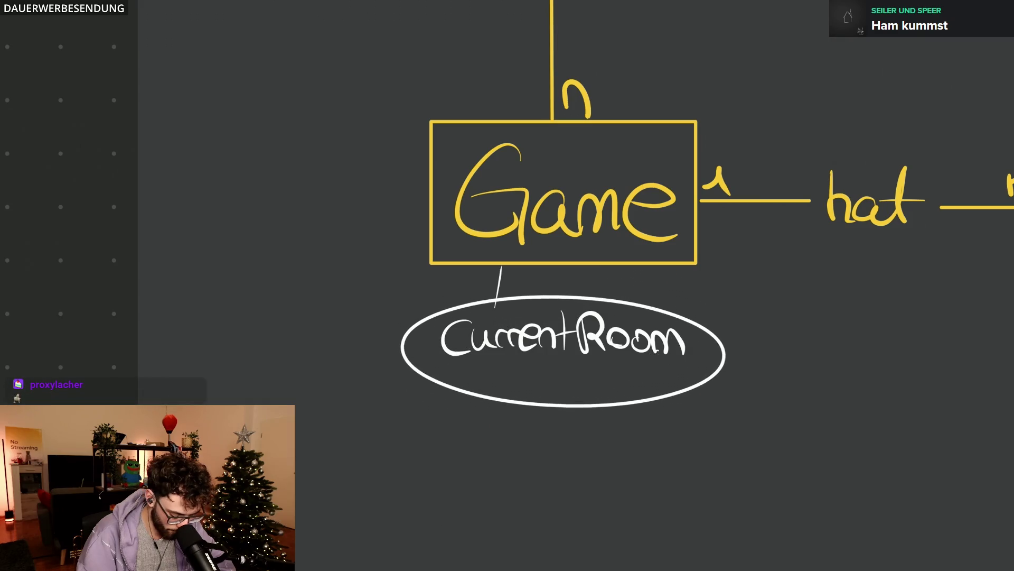
scroll(507, 285, down, 5)
scroll(507, 285, up, 3)
scroll(507, 285, right, 3)
scroll(507, 286, up, 3)
scroll(951, 89, up, 2)
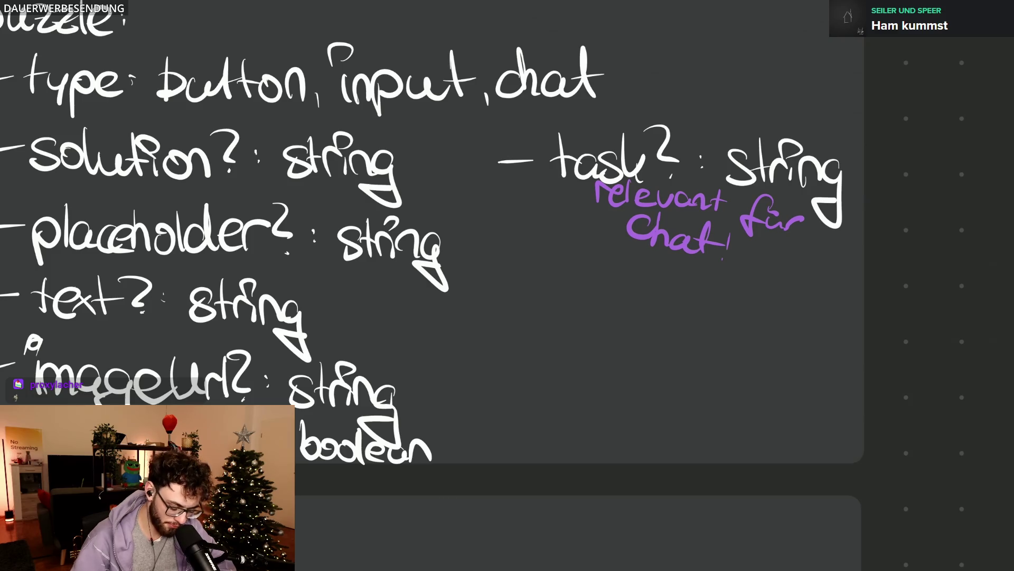
Step: Start the 'action?:' field with its first value, then erase the misspelled attempt
mouse_move(490, 283)
mouse_down()
mouse_move(588, 300)
mouse_move(633, 285)
mouse_move(658, 307)
mouse_move(671, 293)
mouse_move(773, 307)
mouse_up()
click(673, 303)
drag(772, 284, 791, 311)
mouse_move(789, 283)
mouse_down()
mouse_move(774, 309)
mouse_move(801, 309)
mouse_up()
mouse_move(798, 292)
mouse_down()
mouse_move(815, 291)
mouse_move(808, 308)
mouse_up()
mouse_move(808, 270)
mouse_down()
mouse_move(816, 298)
mouse_move(846, 284)
mouse_up()
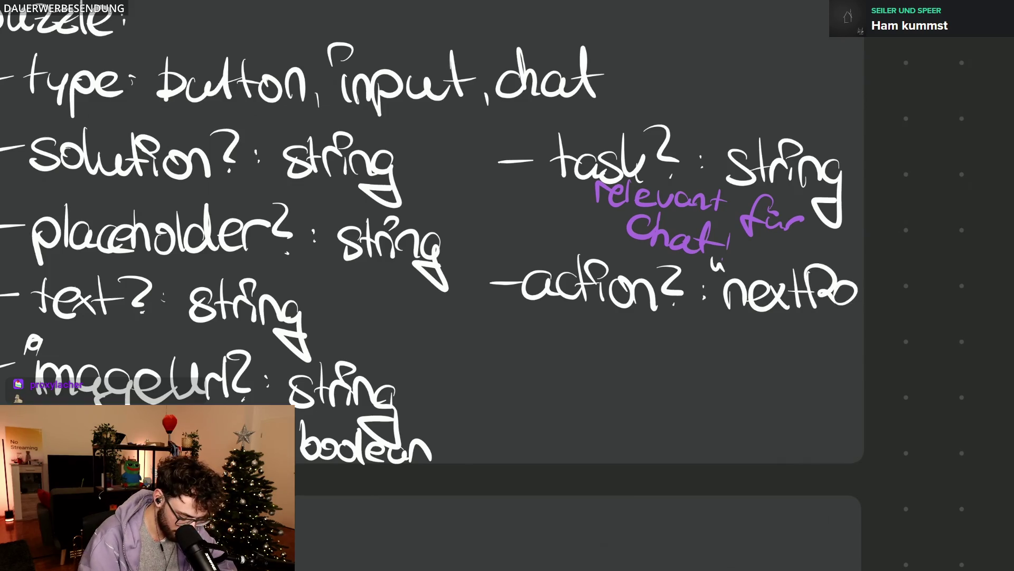
mouse_move(713, 265)
mouse_down()
mouse_move(727, 278)
mouse_move(813, 276)
mouse_up()
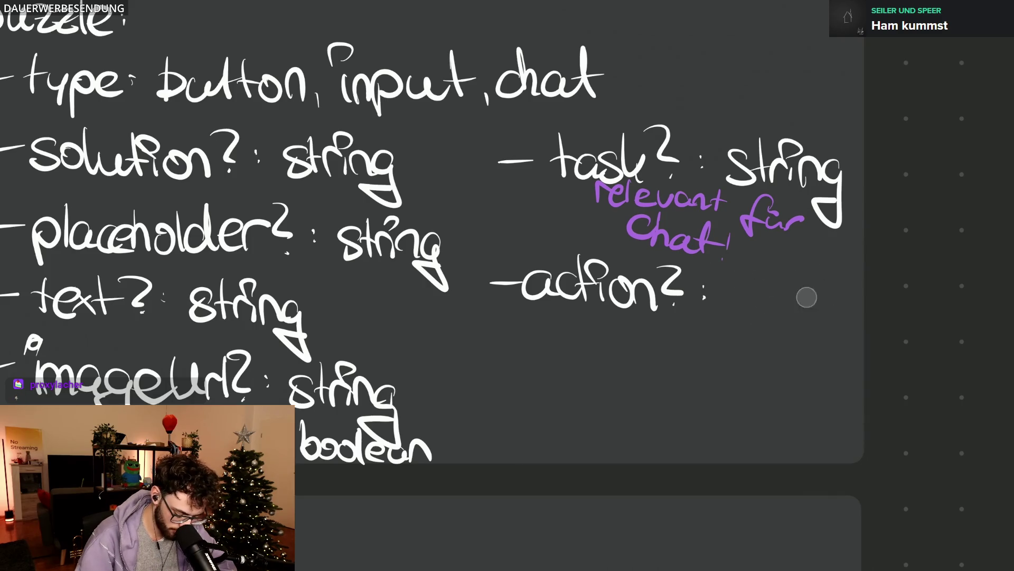
drag(712, 293, 539, 277)
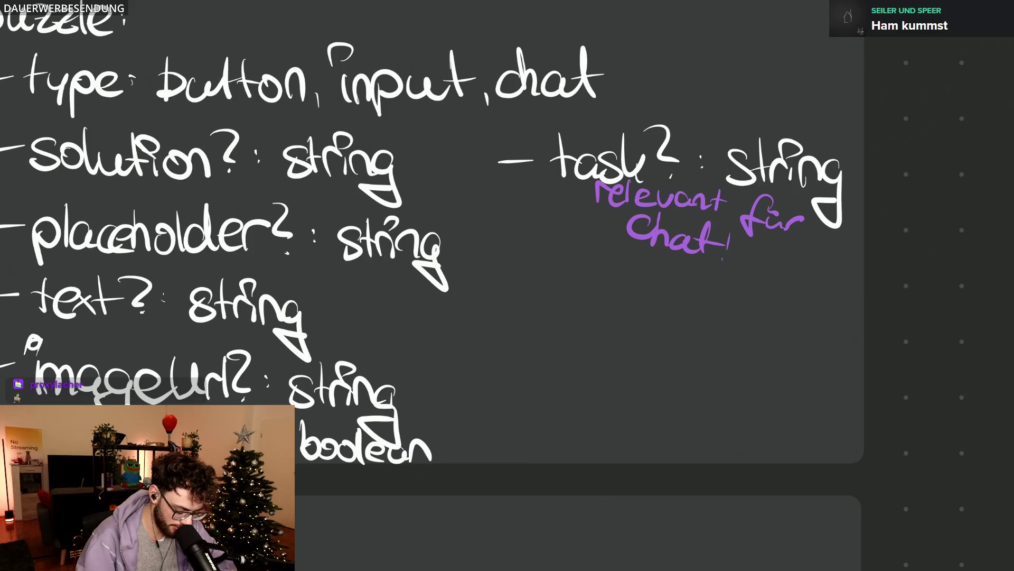
Step: Rewrite the label as 'action?: "nextRoom"' with closing quotes
mouse_move(546, 292)
mouse_down()
mouse_move(526, 311)
mouse_move(631, 312)
mouse_move(640, 300)
mouse_move(827, 317)
mouse_up()
drag(828, 283, 829, 293)
drag(835, 282, 837, 297)
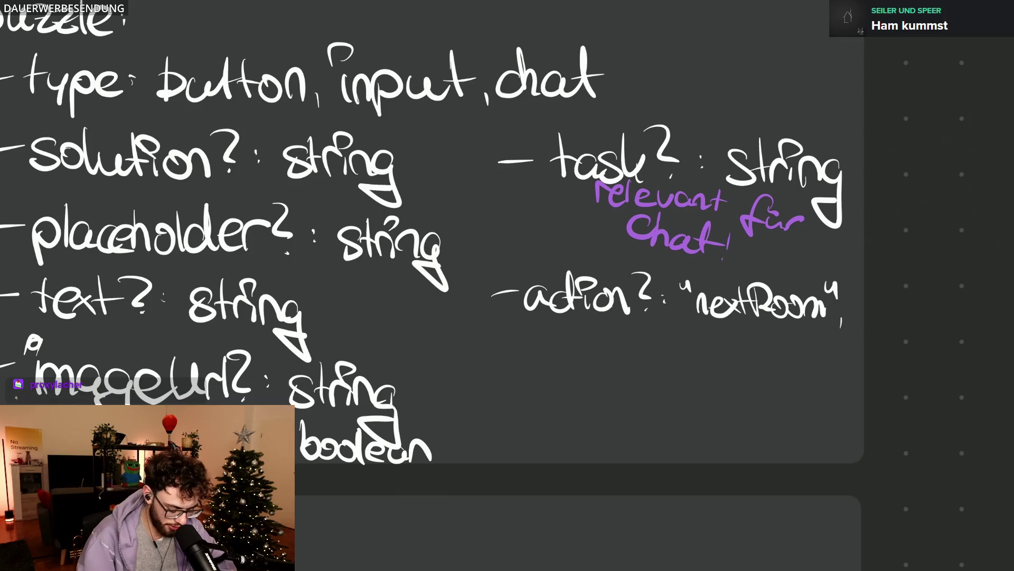
scroll(507, 286, down, 1)
Step: Write the second value '"lightsOut"' on a new line
drag(536, 337, 538, 348)
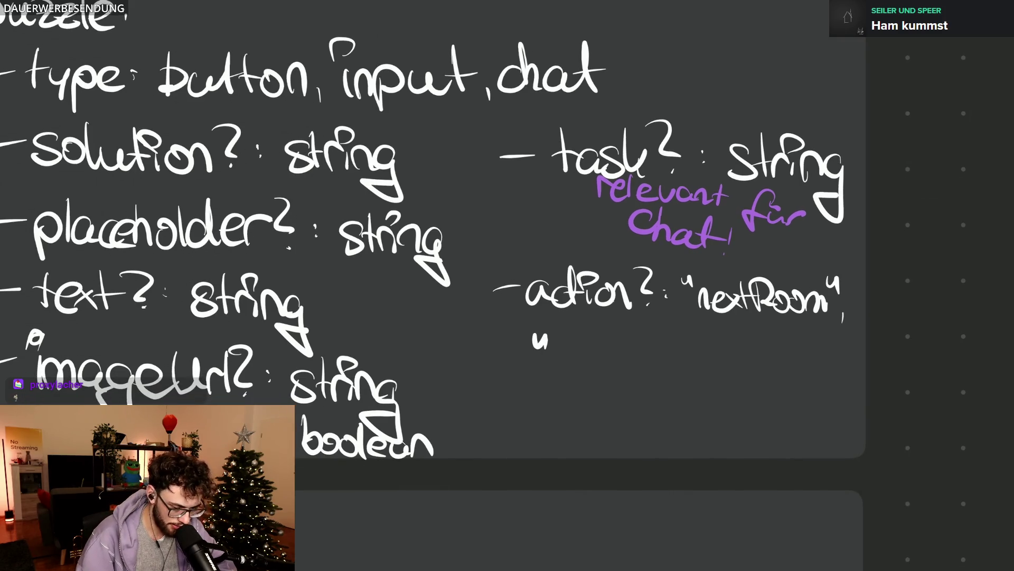
drag(558, 341, 580, 401)
mouse_move(595, 337)
mouse_down()
mouse_move(601, 373)
mouse_move(613, 373)
mouse_up()
mouse_move(607, 358)
mouse_down()
mouse_move(633, 358)
mouse_move(624, 373)
mouse_up()
mouse_move(658, 337)
mouse_down()
mouse_move(687, 374)
mouse_move(705, 376)
mouse_up()
drag(715, 340, 713, 357)
drag(724, 339, 723, 357)
Step: Write the third value '"lightsOn"' and circle the action block
drag(531, 401, 532, 412)
drag(543, 401, 561, 442)
drag(571, 426, 594, 459)
mouse_move(596, 403)
mouse_down()
mouse_move(612, 442)
mouse_move(635, 446)
mouse_up()
drag(665, 406, 694, 445)
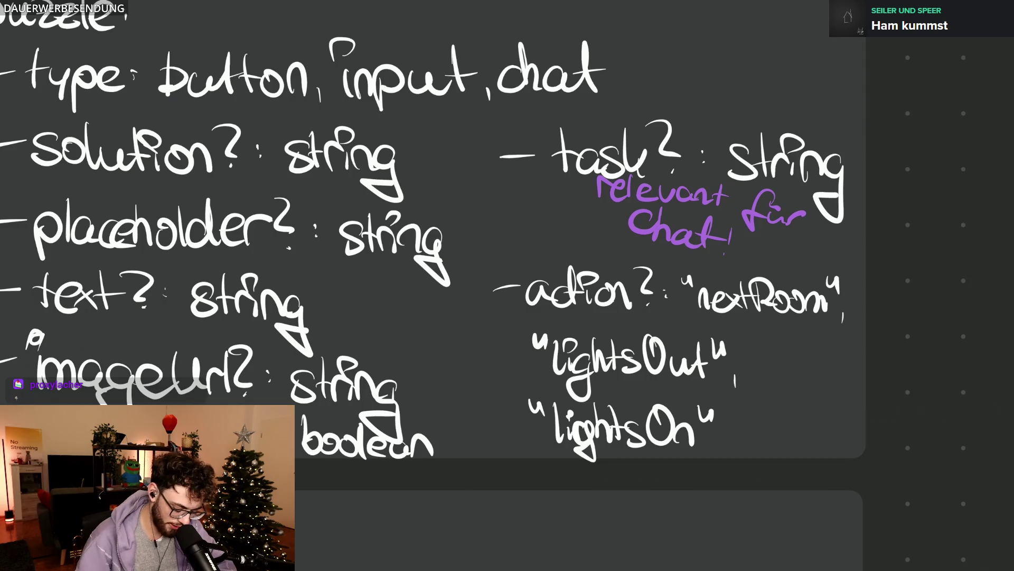
scroll(767, 391, down, 5)
drag(703, 363, 705, 366)
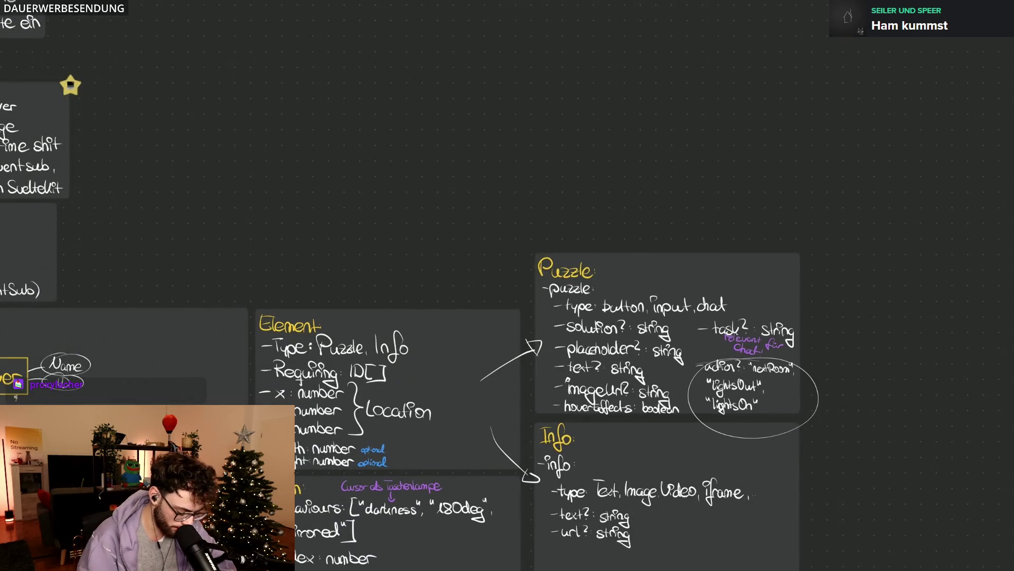
scroll(927, 389, down, 5)
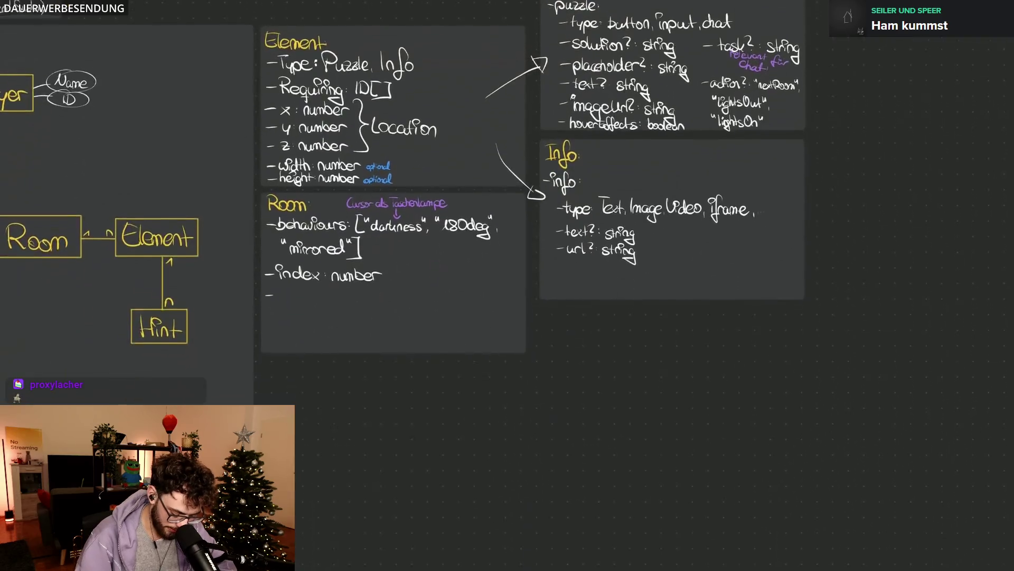
scroll(927, 388, down, 3)
scroll(873, 238, up, 5)
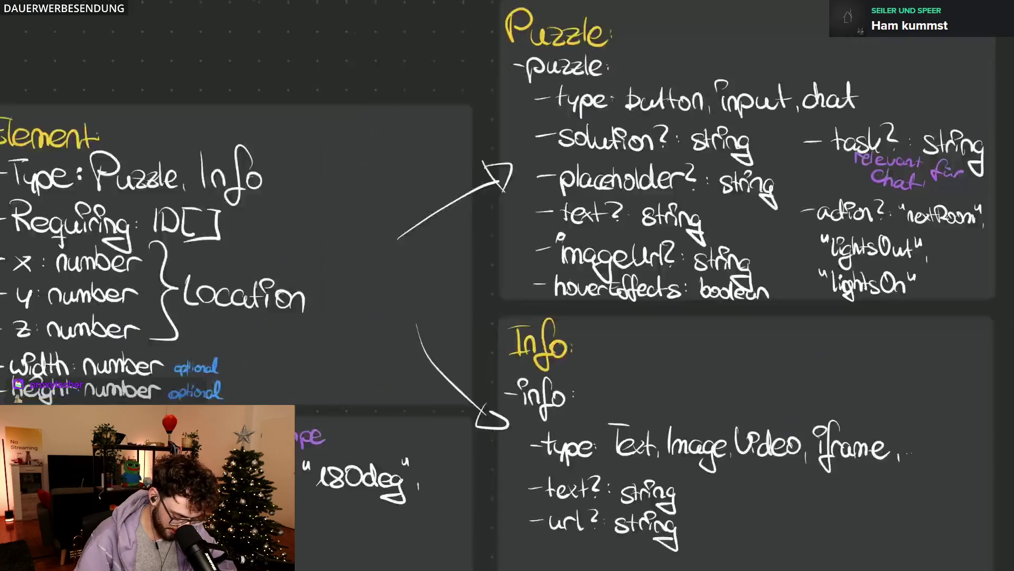
scroll(507, 286, left, 5)
Step: Circle the darkness and 180deg behaviours in the Room card
drag(348, 420, 491, 402)
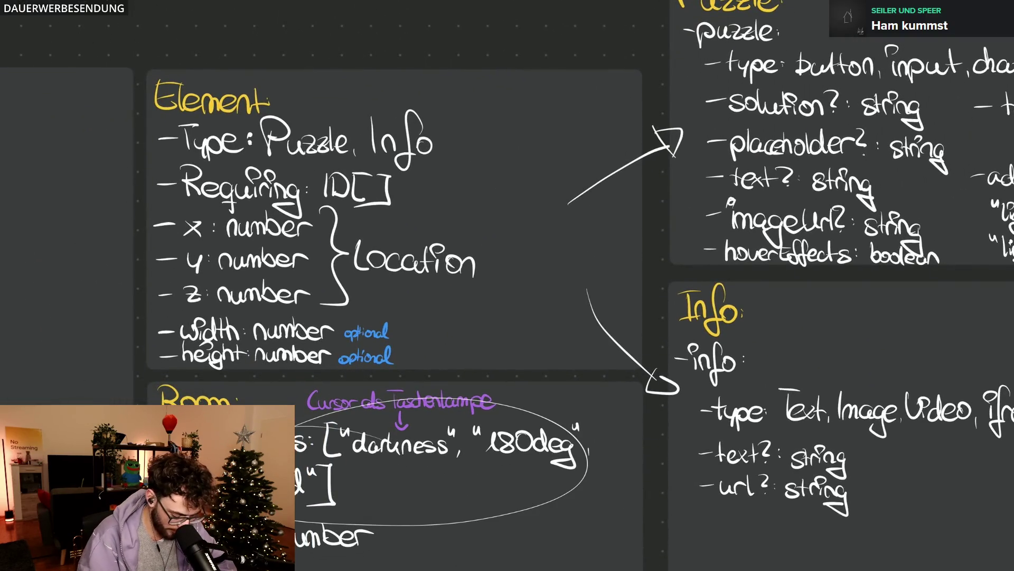
scroll(507, 286, right, 3)
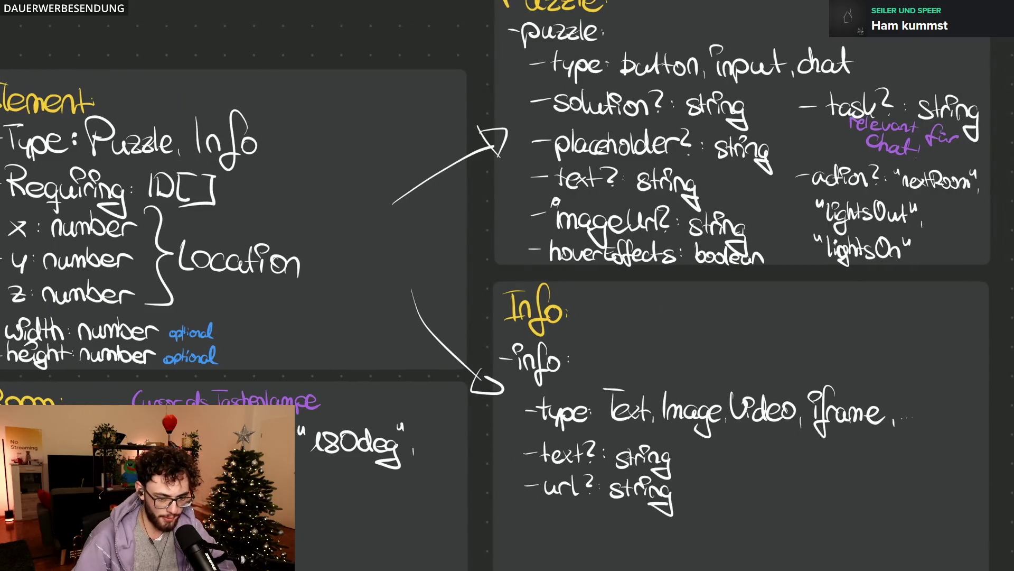
scroll(912, 451, down, 2)
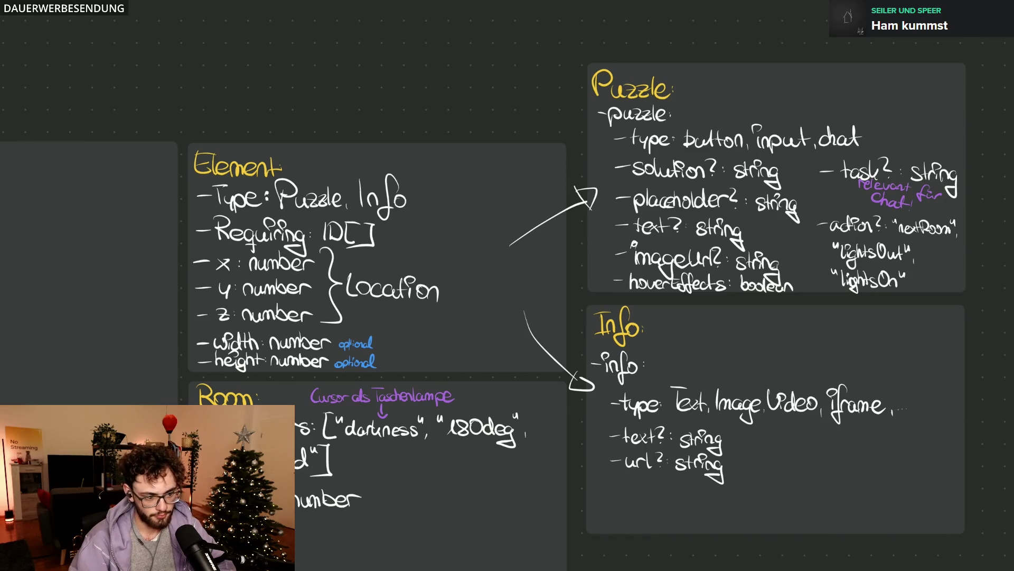
scroll(678, 361, down, 3)
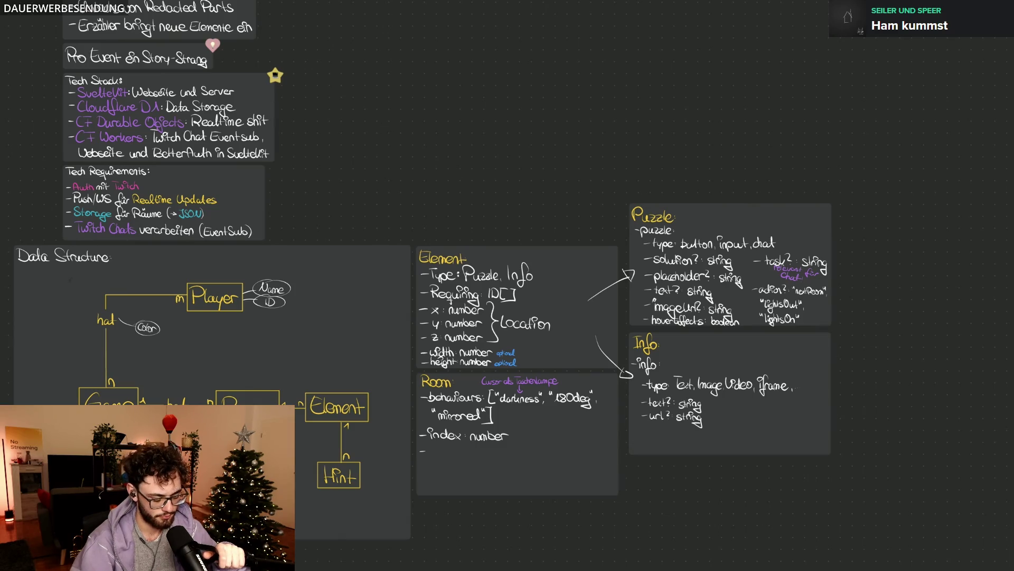
scroll(435, 485, up, 5)
scroll(436, 485, up, 5)
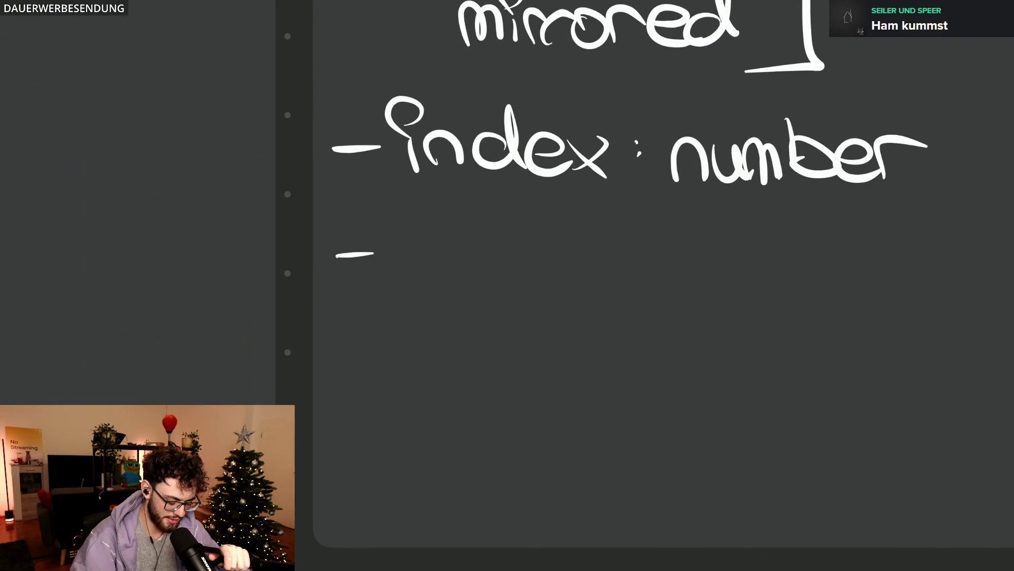
Step: Handwrite 'backgroundImage?' as a new Room field, undoing miswritten strokes
mouse_move(400, 216)
mouse_down()
mouse_move(432, 266)
mouse_move(511, 262)
mouse_move(539, 226)
mouse_up()
mouse_move(547, 261)
mouse_down()
mouse_move(579, 294)
mouse_move(528, 313)
mouse_up()
drag(583, 265, 623, 265)
mouse_move(634, 262)
mouse_down()
mouse_move(733, 292)
mouse_move(757, 211)
mouse_move(786, 290)
mouse_move(808, 293)
mouse_up()
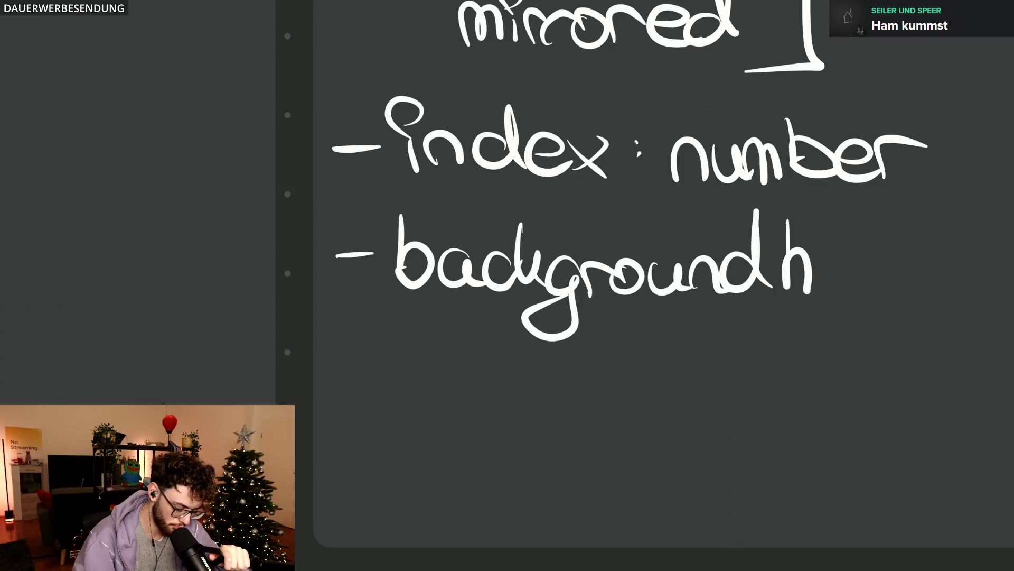
key(ctrl+z)
key(ctrl+z)
scroll(507, 285, down, 3)
scroll(508, 222, right, 2)
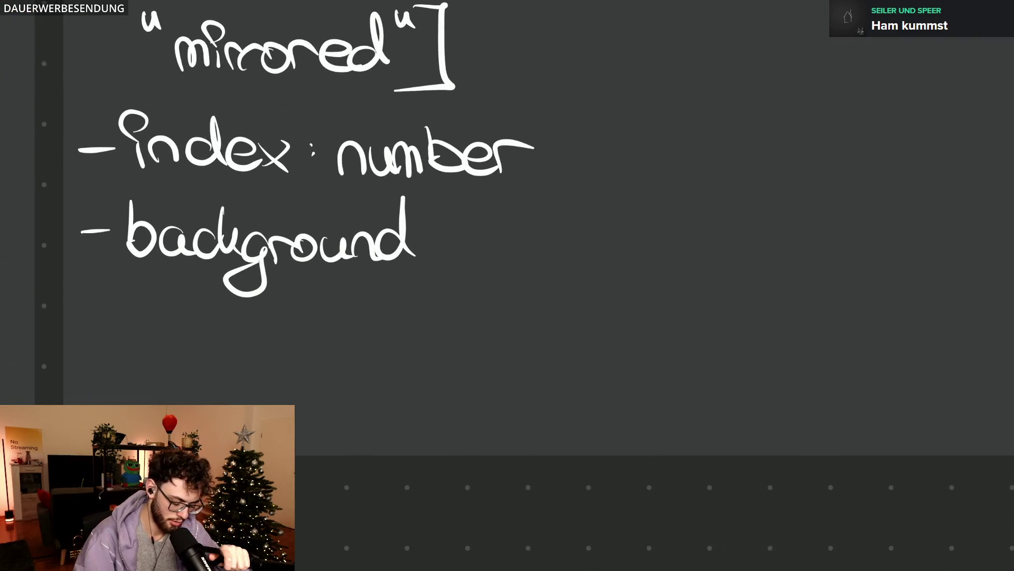
drag(429, 202, 426, 260)
drag(433, 259, 520, 269)
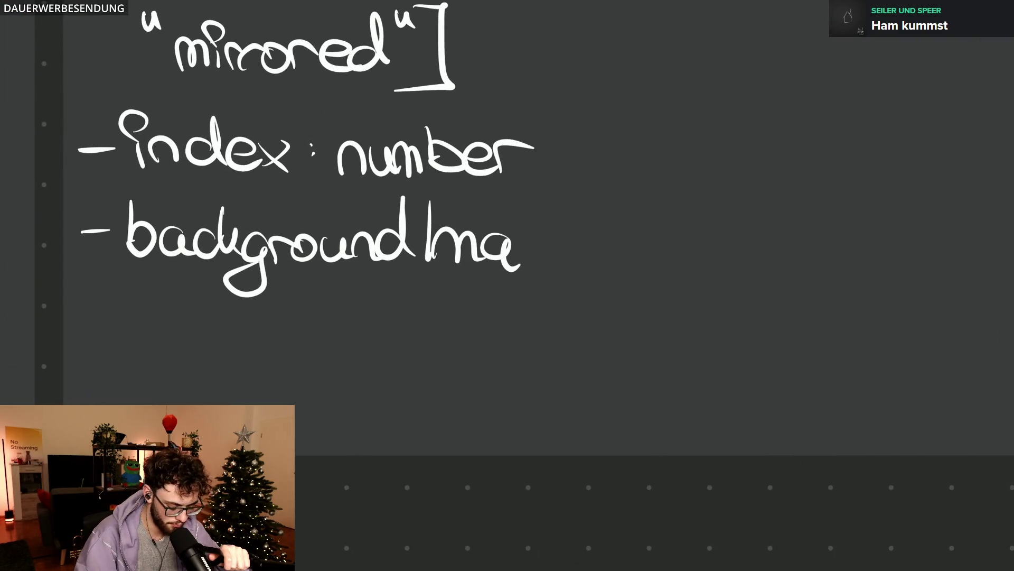
key(ctrl+z)
key(ctrl+z)
mouse_move(436, 257)
mouse_down()
mouse_move(463, 238)
mouse_move(515, 238)
mouse_move(536, 255)
mouse_move(508, 300)
mouse_up()
drag(550, 241, 580, 257)
drag(567, 205, 584, 238)
click(601, 259)
Step: Replace the started 'string' type with 'url' for backgroundImage
drag(695, 229, 666, 262)
drag(705, 210, 714, 260)
mouse_move(706, 242)
mouse_down()
mouse_move(726, 258)
mouse_move(747, 230)
mouse_up()
drag(748, 242, 748, 258)
key(ctrl+z)
key(ctrl+z)
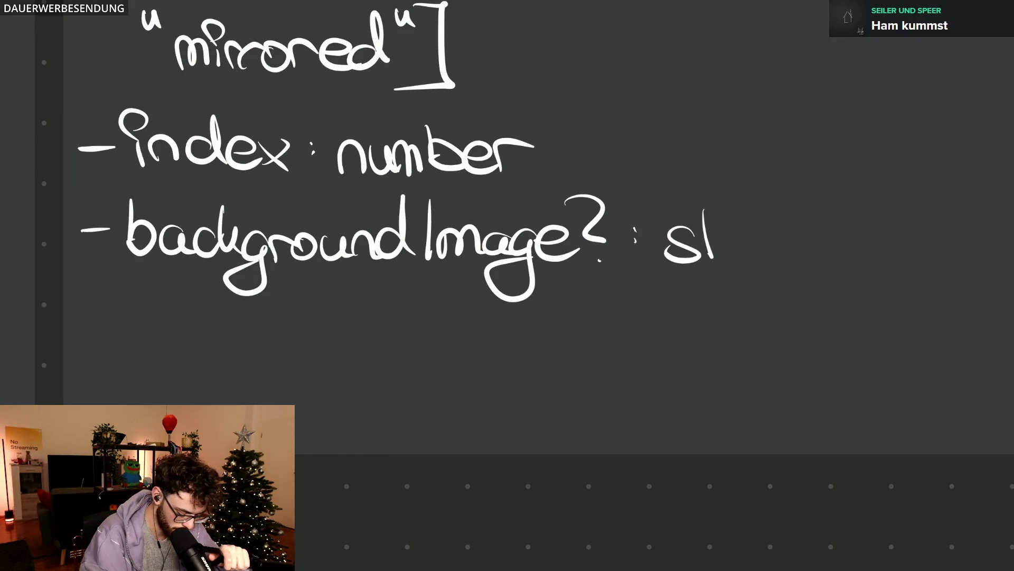
key(ctrl+z)
key(ctrl+z)
mouse_move(679, 235)
mouse_down()
mouse_move(701, 255)
mouse_move(722, 238)
mouse_up()
drag(723, 198, 751, 249)
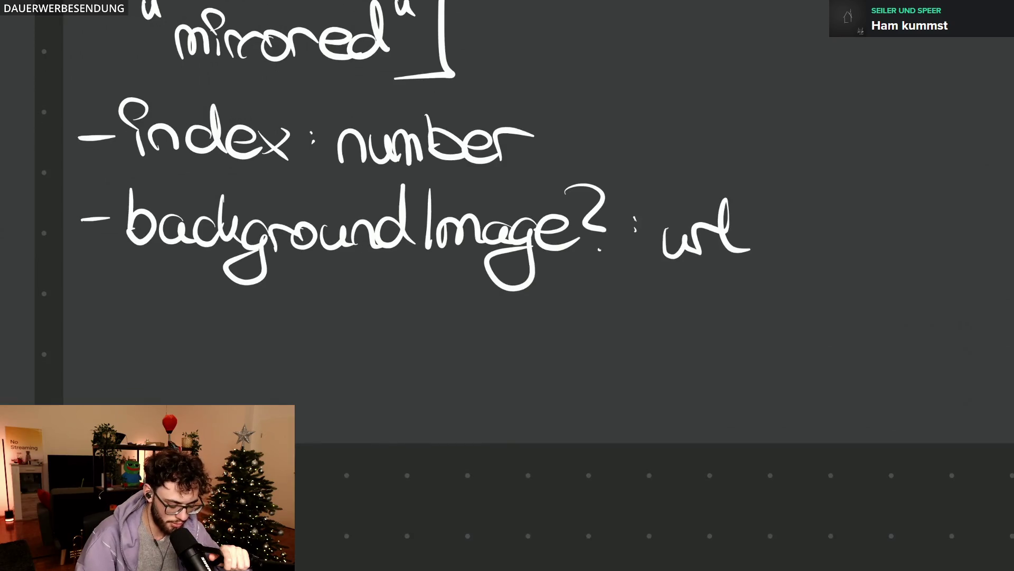
scroll(507, 238, left, 3)
Step: Begin the next field 'roomTheme :' below backgroundImage
mouse_move(222, 355)
mouse_down()
mouse_move(352, 347)
mouse_move(394, 376)
mouse_up()
key(ctrl+z)
drag(403, 327, 445, 325)
mouse_move(426, 332)
mouse_down()
mouse_move(426, 375)
mouse_move(566, 357)
mouse_move(569, 369)
mouse_up()
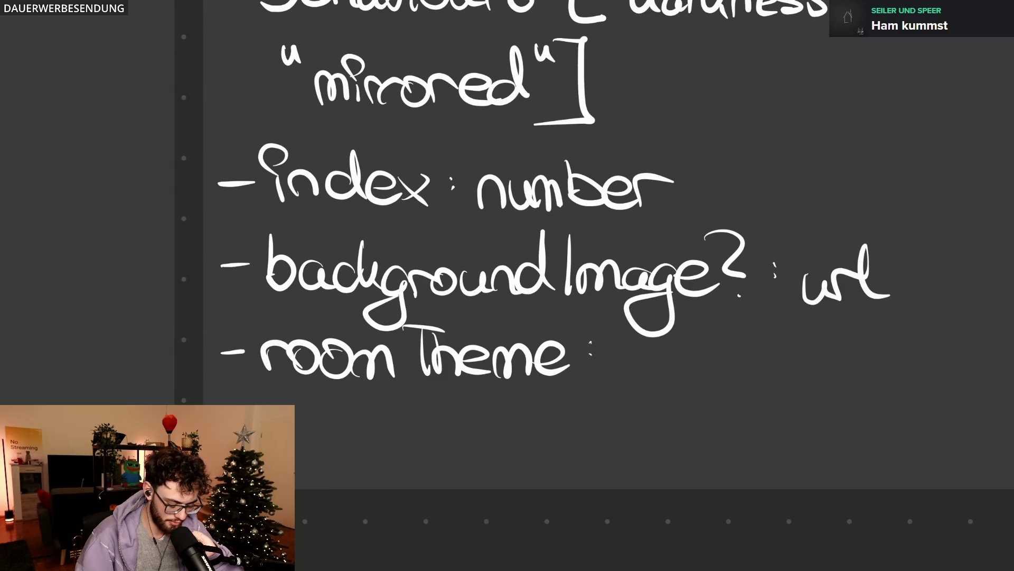
Step: Write 'verschiedene Themes wie dunkel,' after roomTheme, fixing the miswritten dunkel
mouse_move(618, 349)
mouse_down()
mouse_move(671, 353)
mouse_move(666, 365)
mouse_move(781, 365)
mouse_up()
mouse_move(780, 353)
mouse_down()
mouse_move(796, 349)
mouse_move(814, 363)
mouse_up()
scroll(507, 238, right, 5)
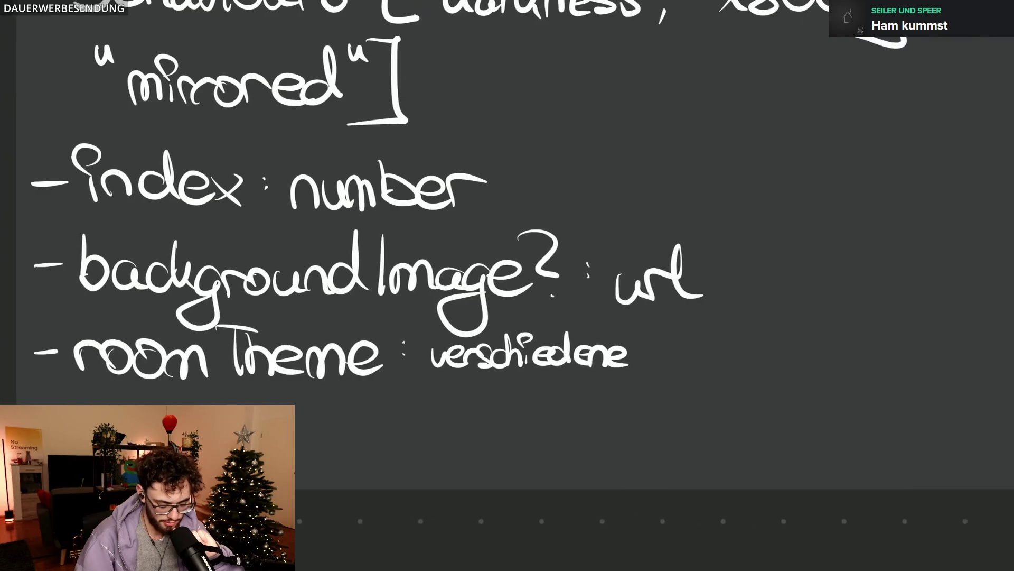
mouse_move(618, 336)
mouse_down()
mouse_move(658, 326)
mouse_move(666, 362)
mouse_move(748, 341)
mouse_up()
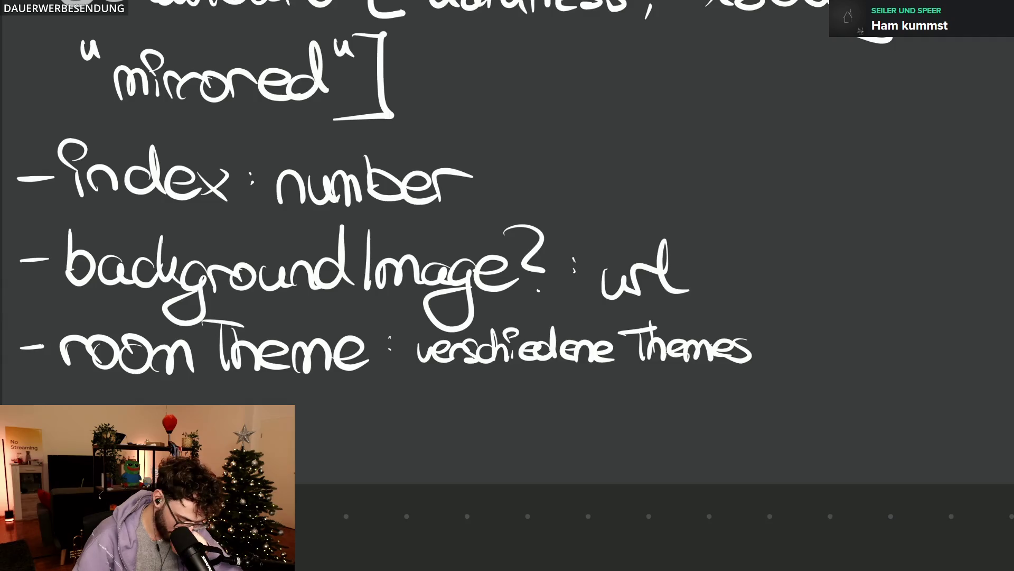
scroll(507, 239, right, 5)
mouse_move(549, 333)
mouse_down()
mouse_move(580, 352)
mouse_move(650, 349)
mouse_up()
drag(654, 349, 680, 347)
key(ctrl+z)
mouse_move(684, 310)
mouse_down()
mouse_move(697, 348)
mouse_move(706, 344)
mouse_up()
drag(707, 339, 721, 346)
drag(727, 306, 733, 346)
drag(740, 342, 740, 348)
Step: Continue on the next line with 'Verlies, Draussen etc.'
drag(198, 366, 247, 398)
mouse_move(249, 363)
mouse_down()
mouse_move(253, 400)
mouse_move(285, 402)
mouse_up()
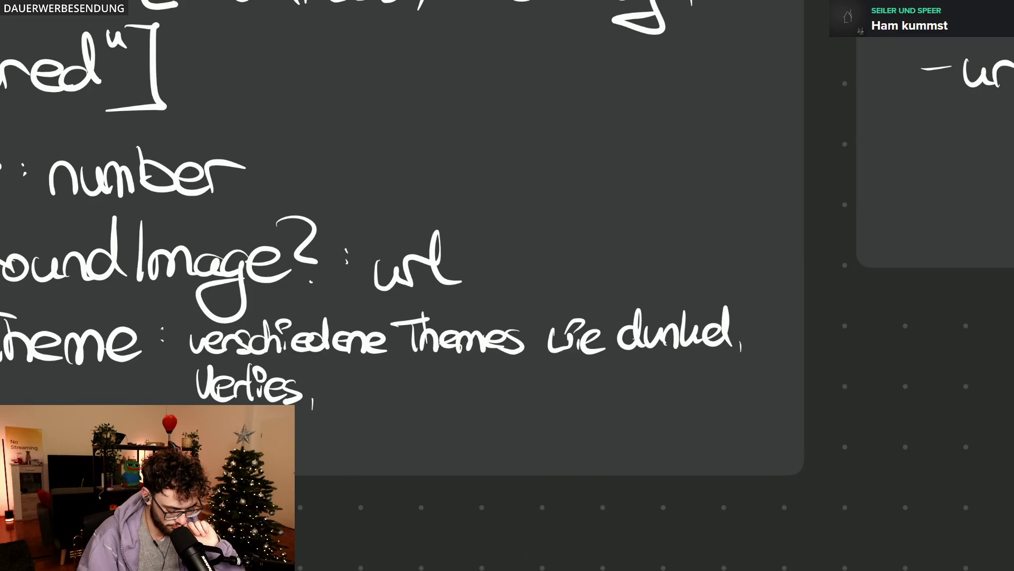
mouse_move(325, 365)
mouse_down()
mouse_move(356, 396)
mouse_move(417, 387)
mouse_move(422, 400)
mouse_move(462, 393)
mouse_move(476, 406)
mouse_up()
drag(490, 390, 542, 401)
click(551, 401)
scroll(785, 370, down, 3)
scroll(785, 370, down, 5)
scroll(784, 369, down, 3)
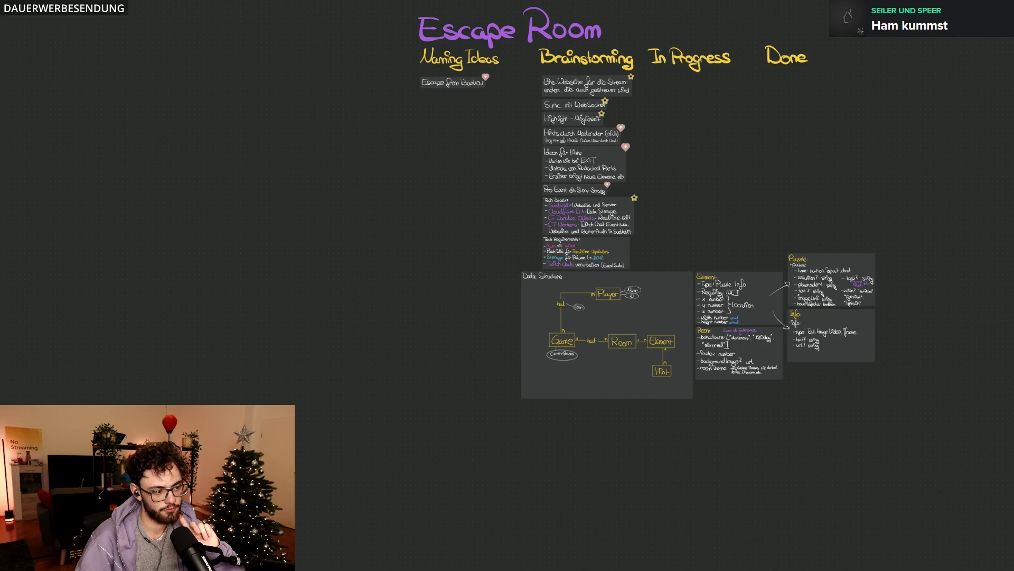
scroll(643, 371, up, 3)
scroll(507, 237, right, 5)
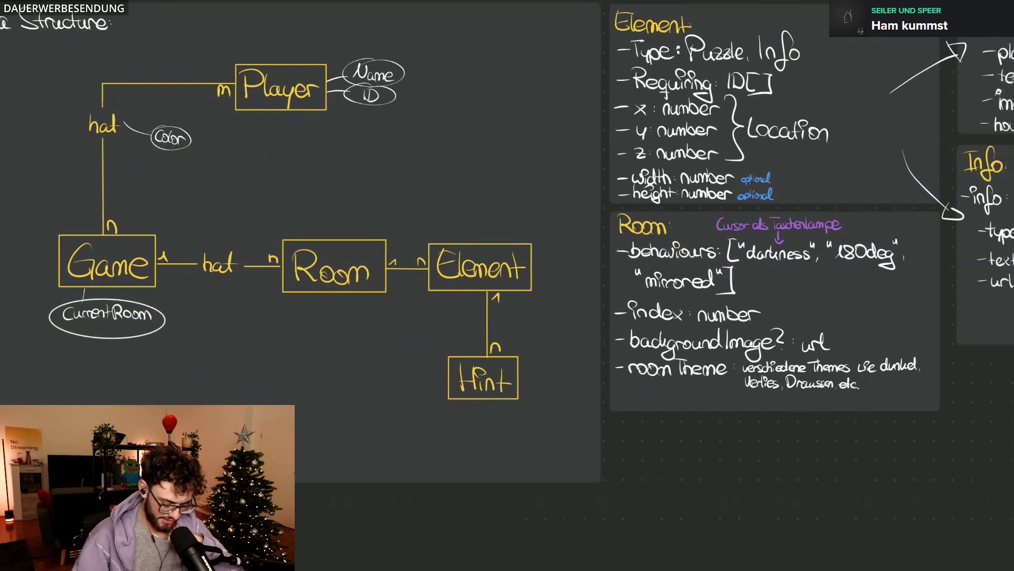
scroll(507, 238, left, 1)
scroll(507, 238, right, 6)
scroll(507, 239, right, 2)
scroll(507, 238, right, 1)
scroll(507, 238, left, 5)
scroll(507, 239, left, 4)
scroll(839, 378, up, 3)
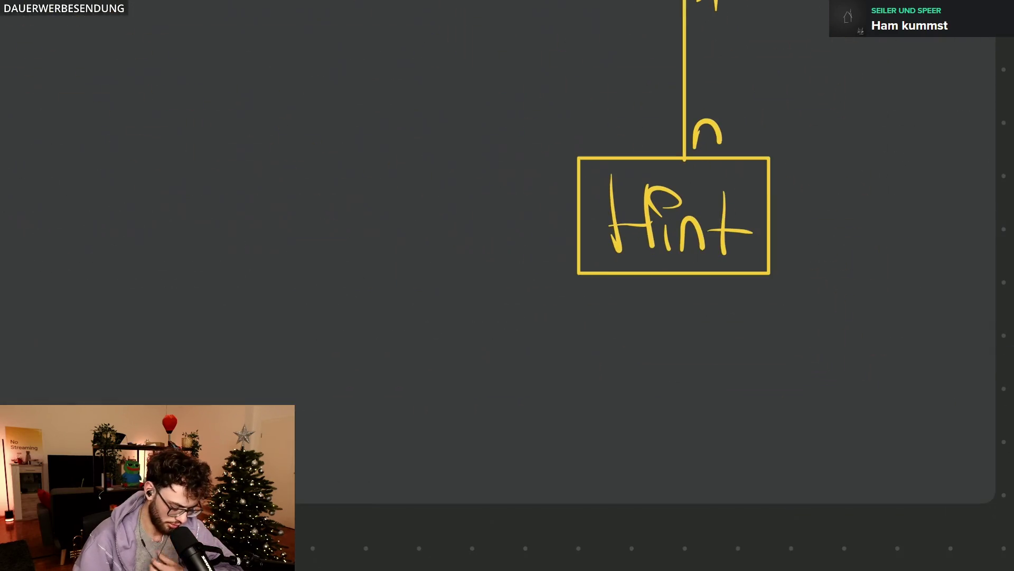
Step: Draw an arrow under the Hint box with the note 'werden durch Chat erst nützlich'
mouse_move(665, 302)
mouse_down()
mouse_move(694, 358)
mouse_move(735, 342)
mouse_move(789, 355)
mouse_up()
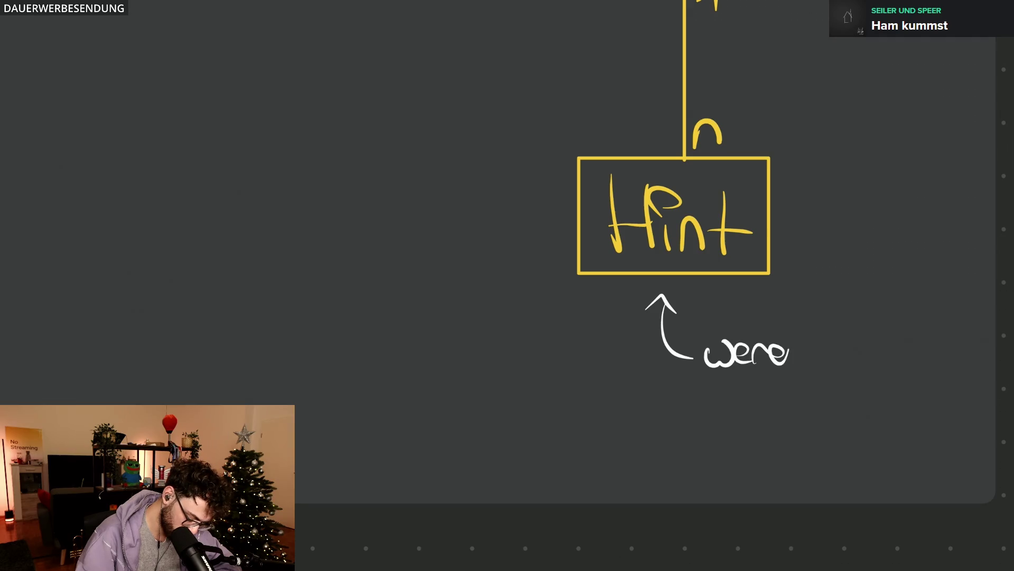
scroll(507, 253, right, 3)
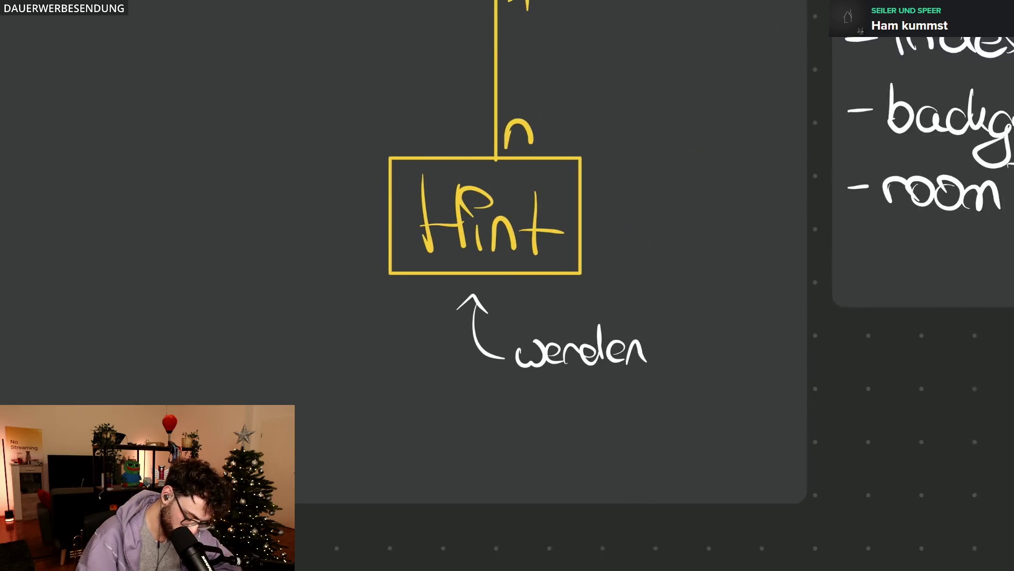
drag(680, 349, 770, 365)
mouse_move(530, 388)
mouse_down()
mouse_move(537, 413)
mouse_move(614, 404)
mouse_up()
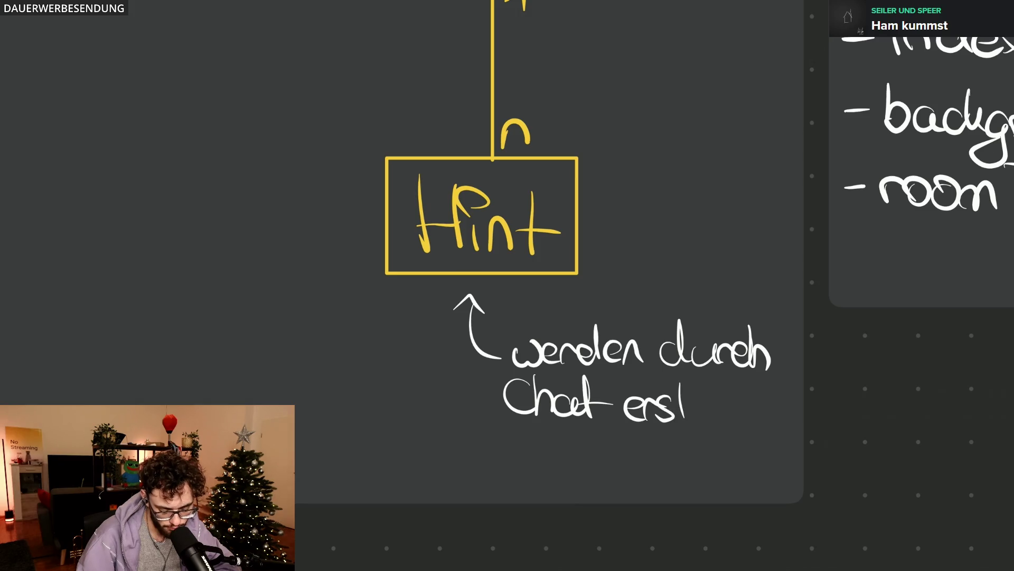
drag(501, 458, 523, 459)
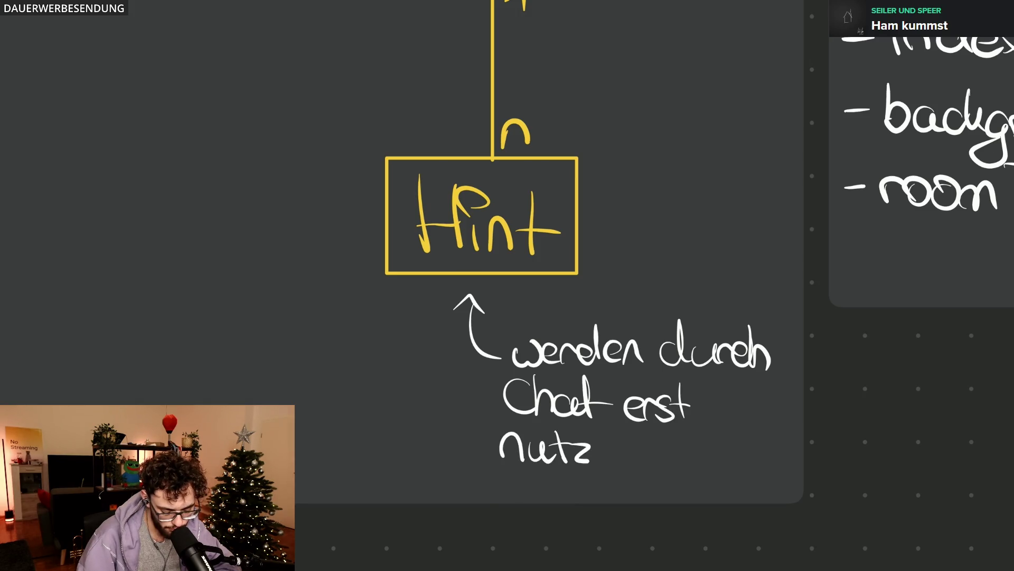
drag(652, 444, 667, 459)
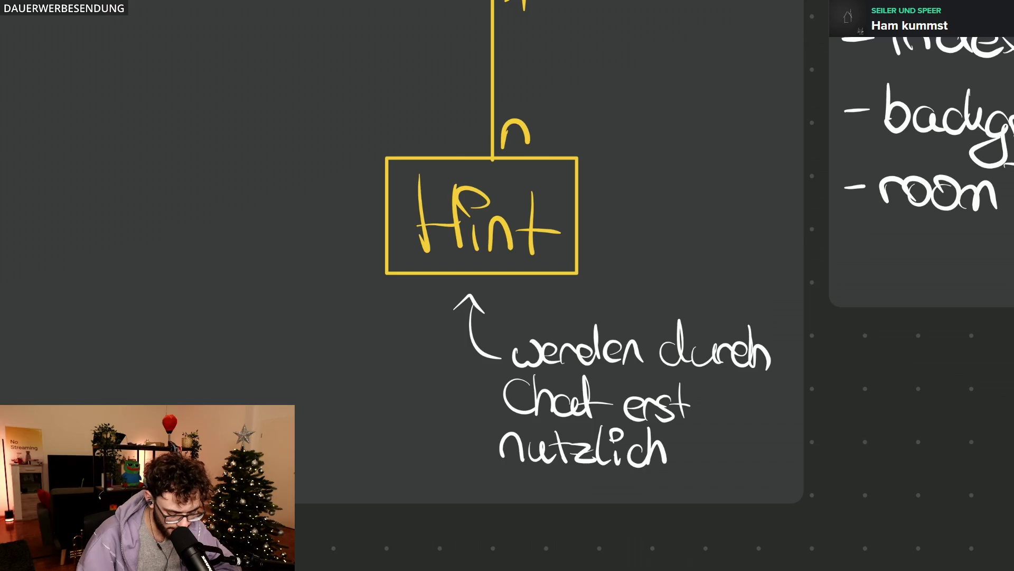
scroll(727, 349, down, 5)
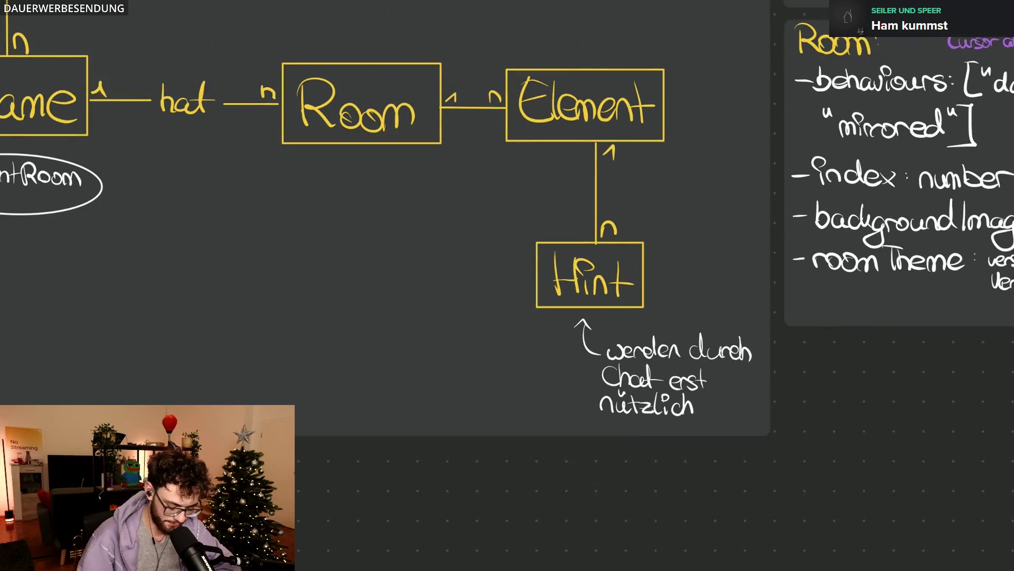
scroll(759, 376, down, 5)
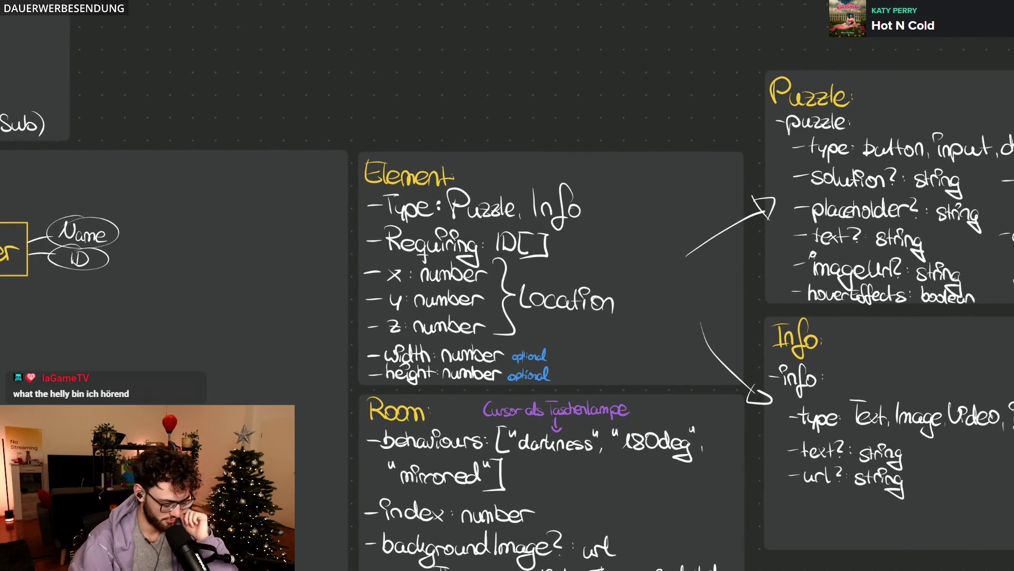
scroll(507, 318, right, 5)
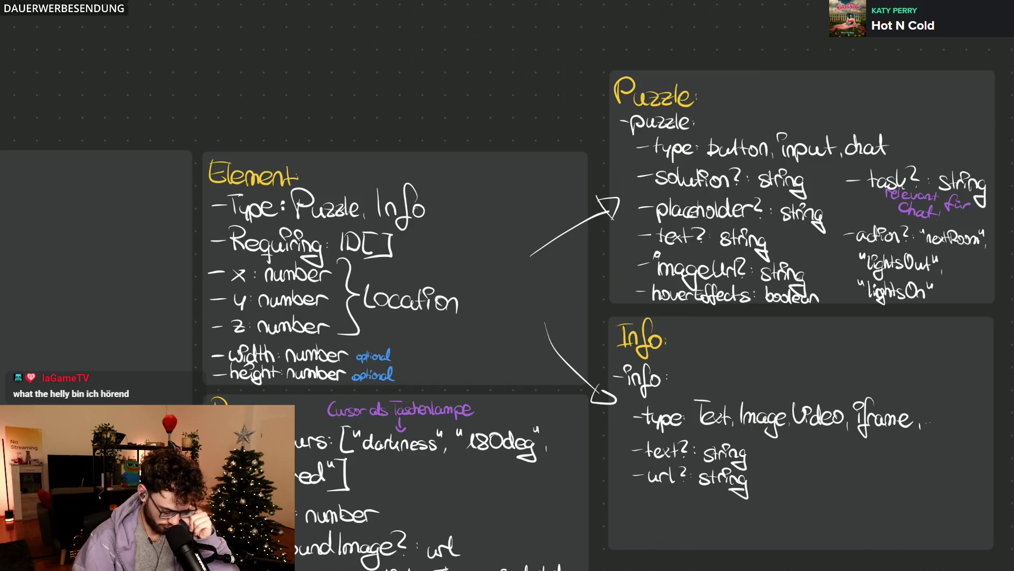
scroll(508, 317, left, 3)
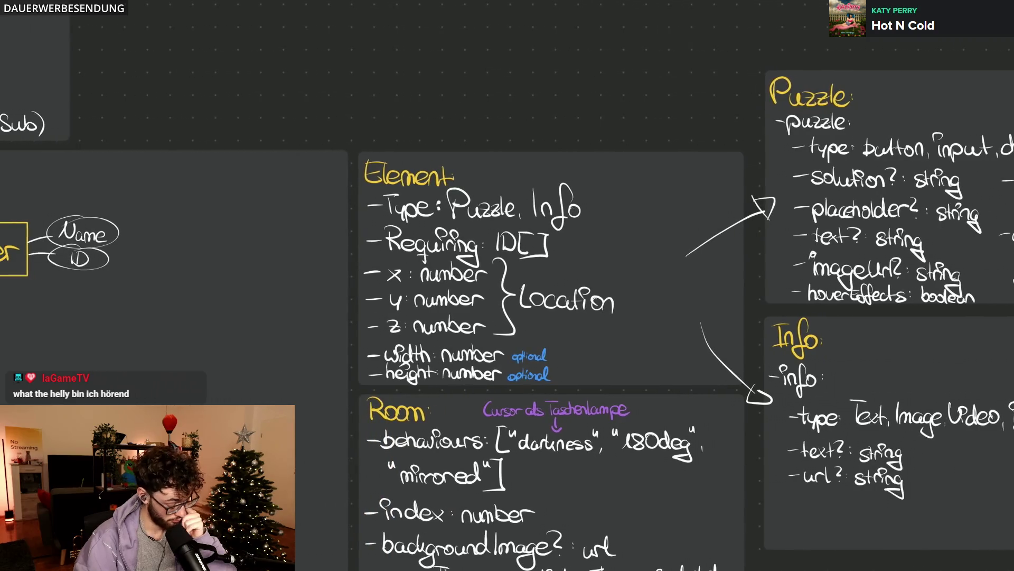
scroll(507, 317, down, 5)
scroll(367, 259, down, 2)
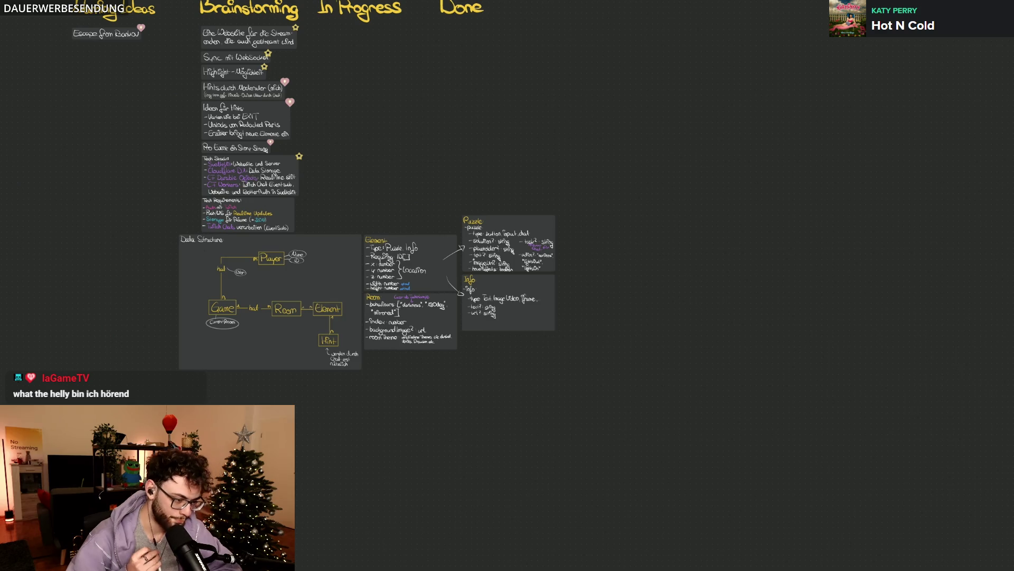
scroll(297, 292, up, 3)
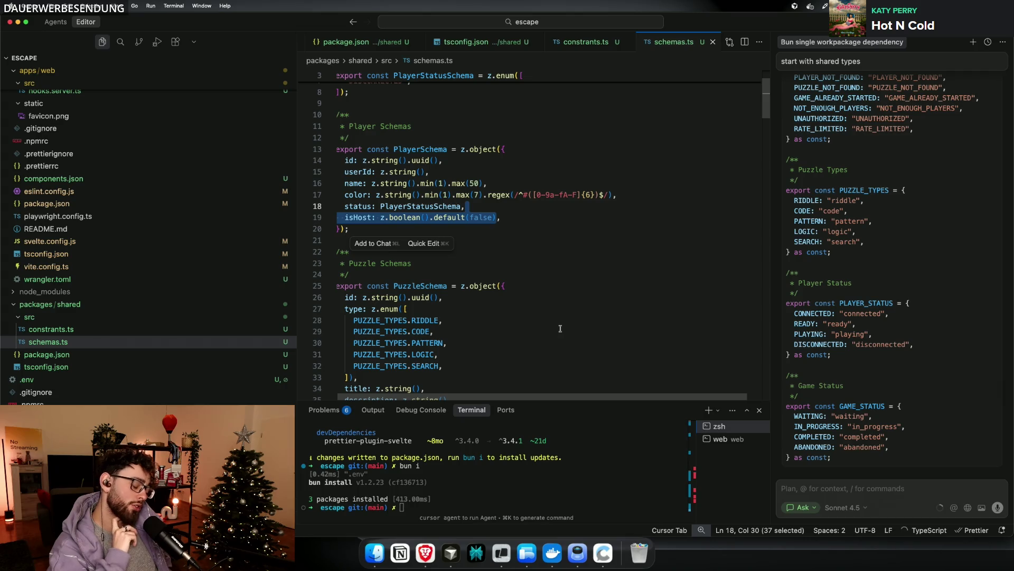
Step: Bring Brave forward and open TikTok in a new tab via the 'tik' suggestion
click(425, 552)
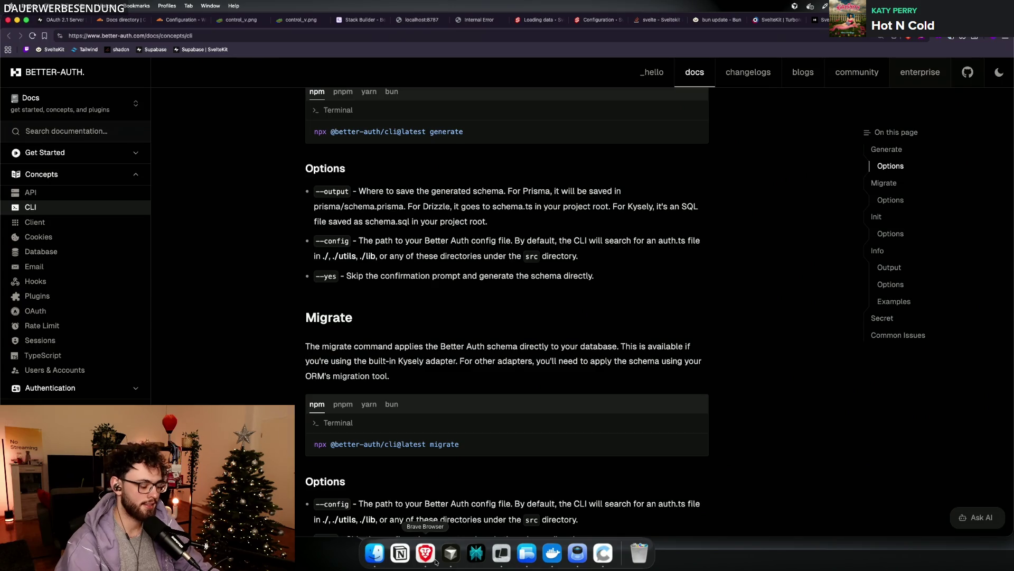
key(super+t)
text(tik)
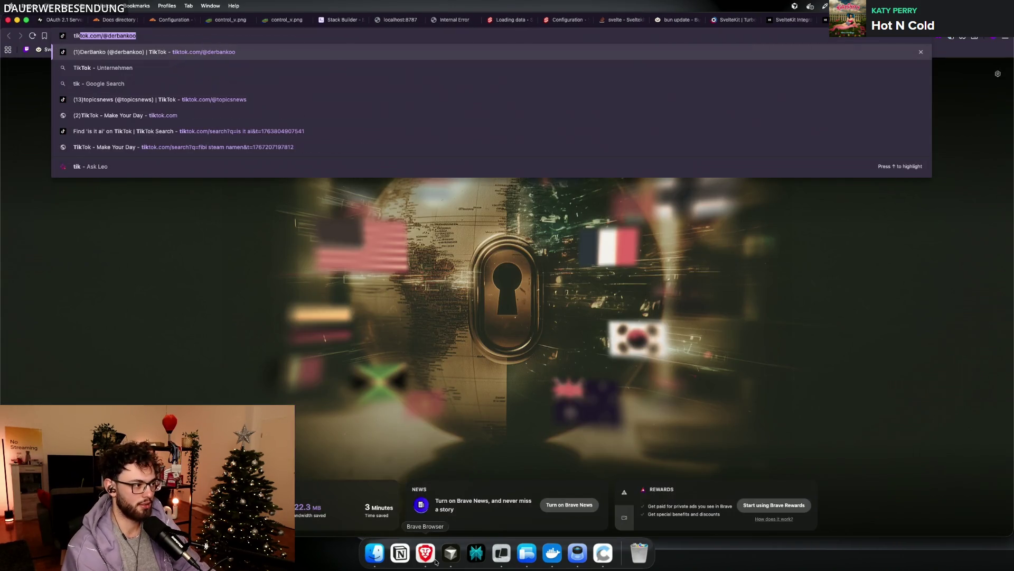
key(Return)
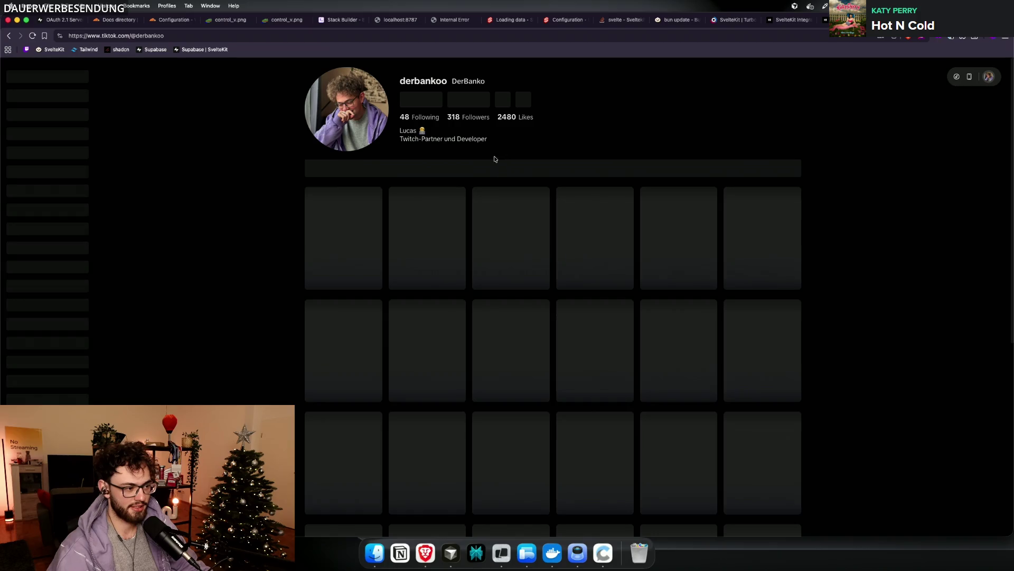
Step: Open the tofu rice paper dumplings video from Favorites and pause it
click(459, 169)
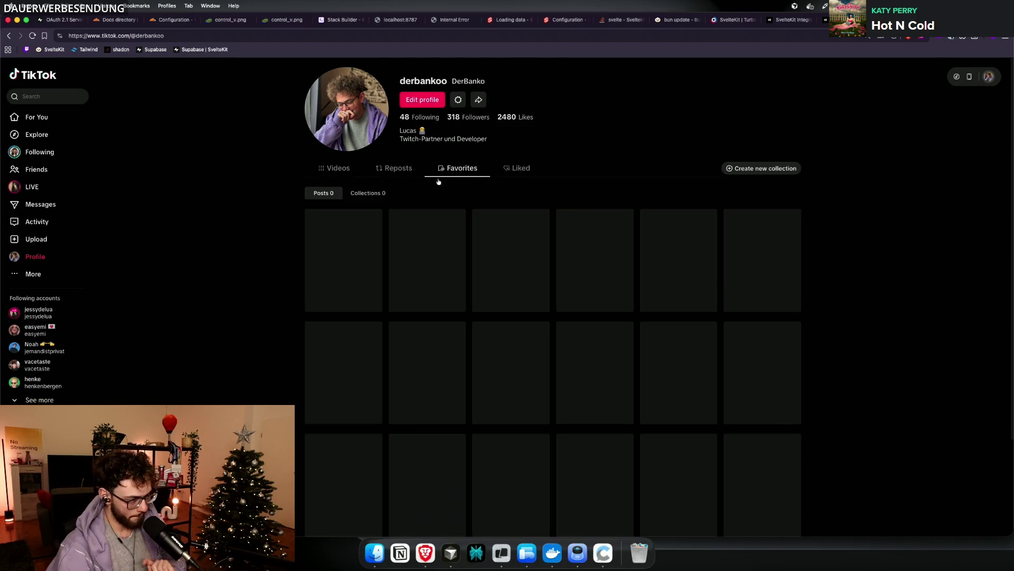
click(511, 253)
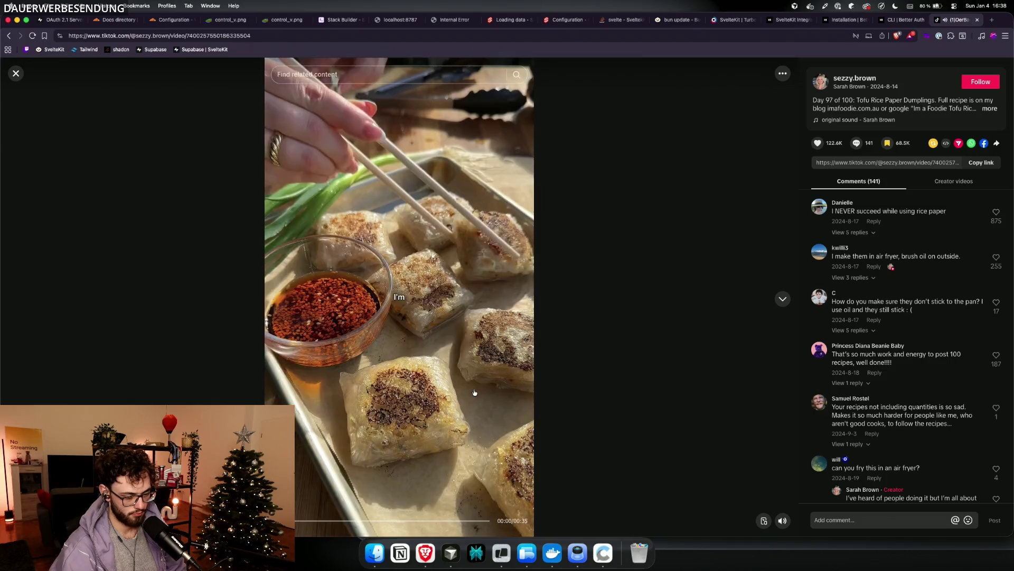
click(474, 391)
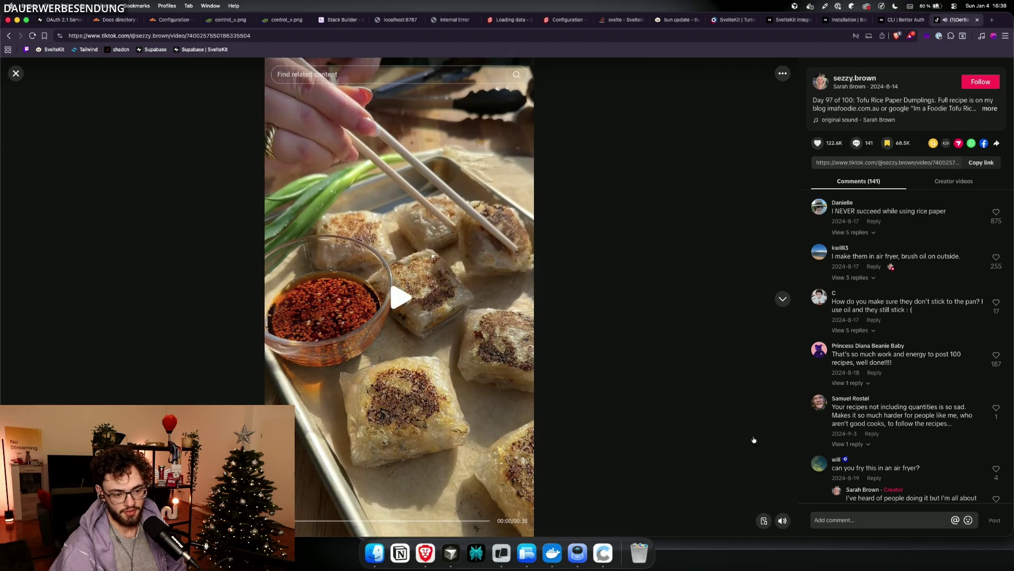